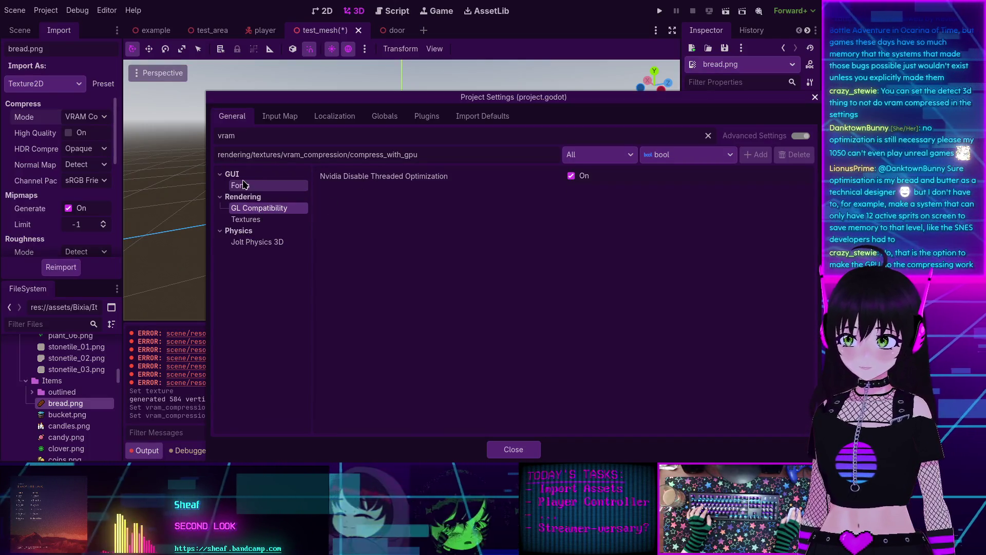
- Filter Project Settings by 'compres' and browse the texture and shader compression entries
left_click(247, 187)
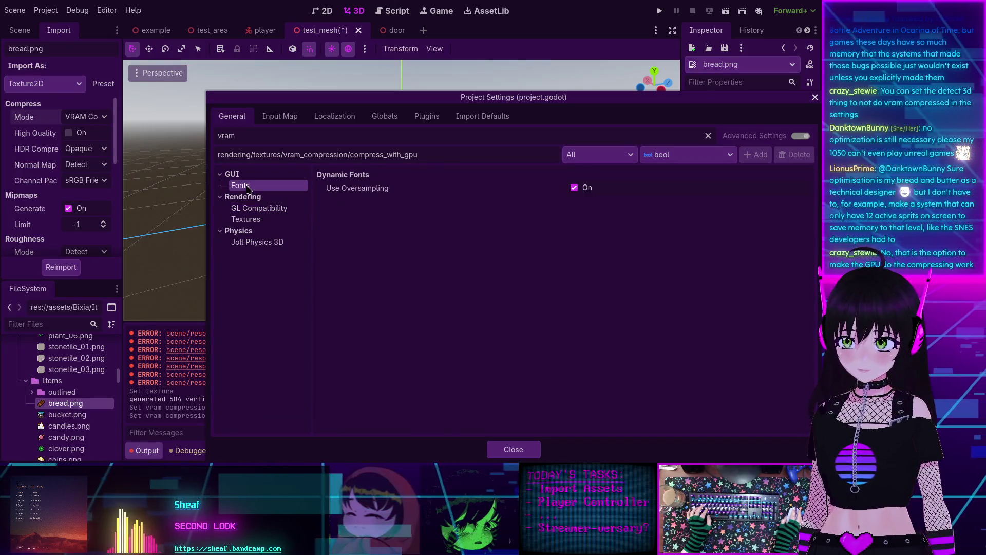
left_click(255, 242)
double_click(278, 138)
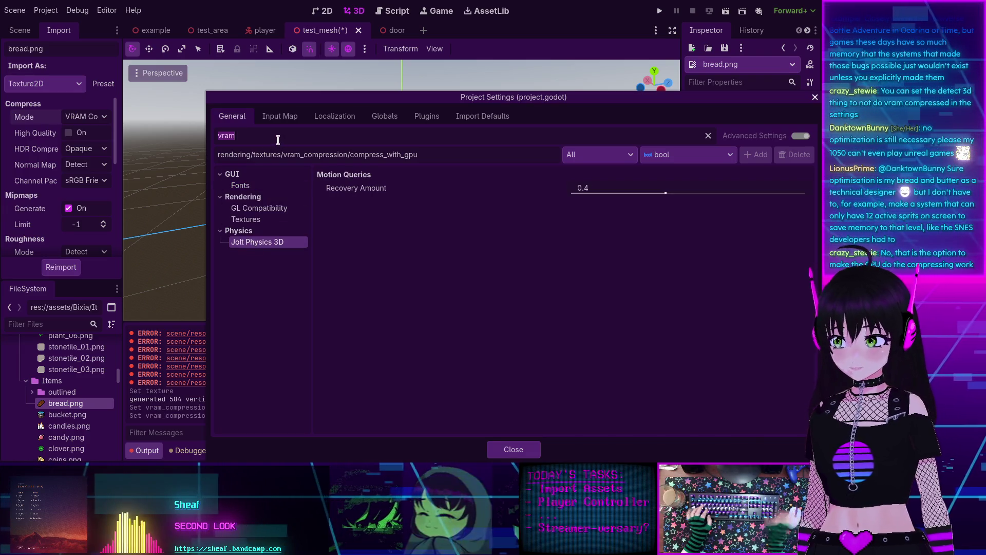
type("compre")
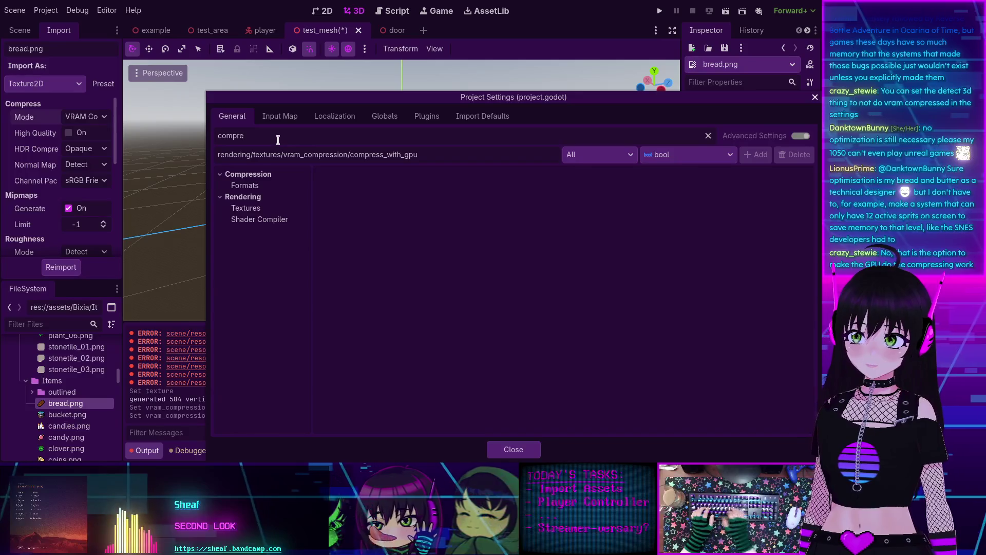
type("s")
left_click(261, 210)
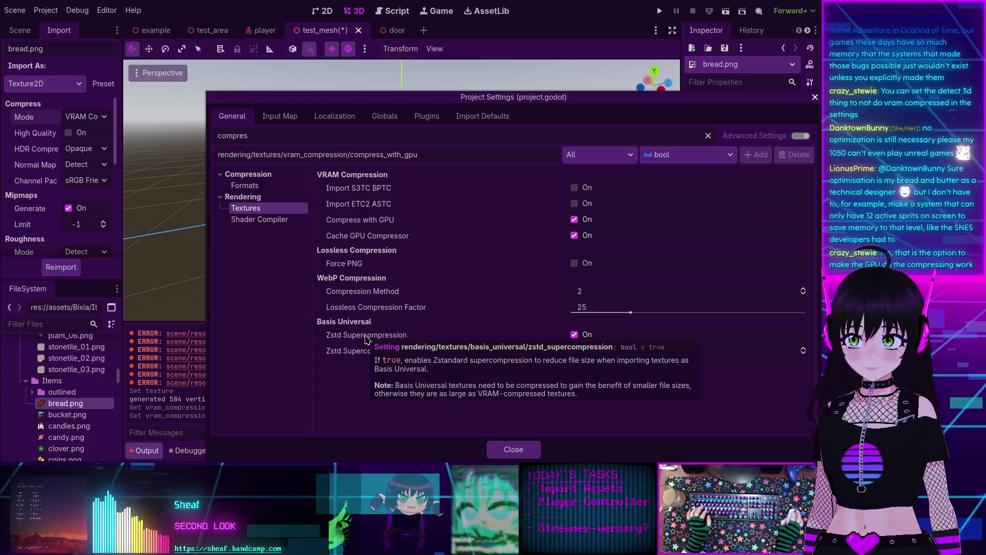
left_click(259, 219)
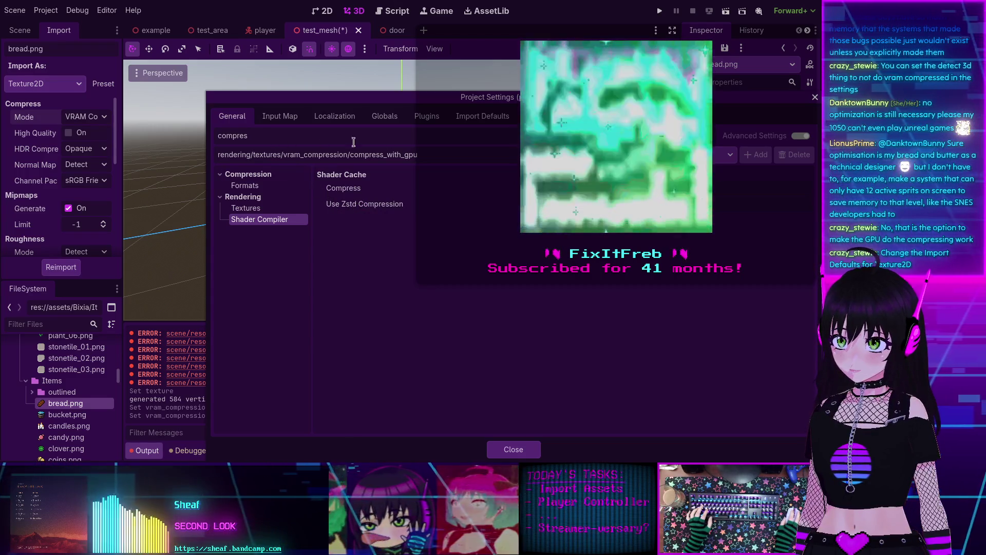
- Replace the filter with 'texture' and show the Rendering › Textures page
left_click(708, 136)
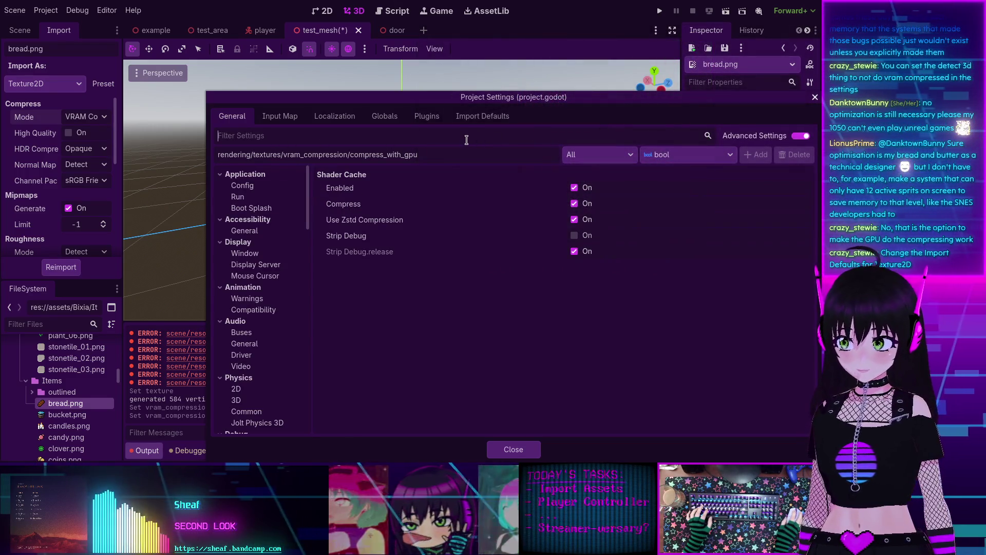
type("texture")
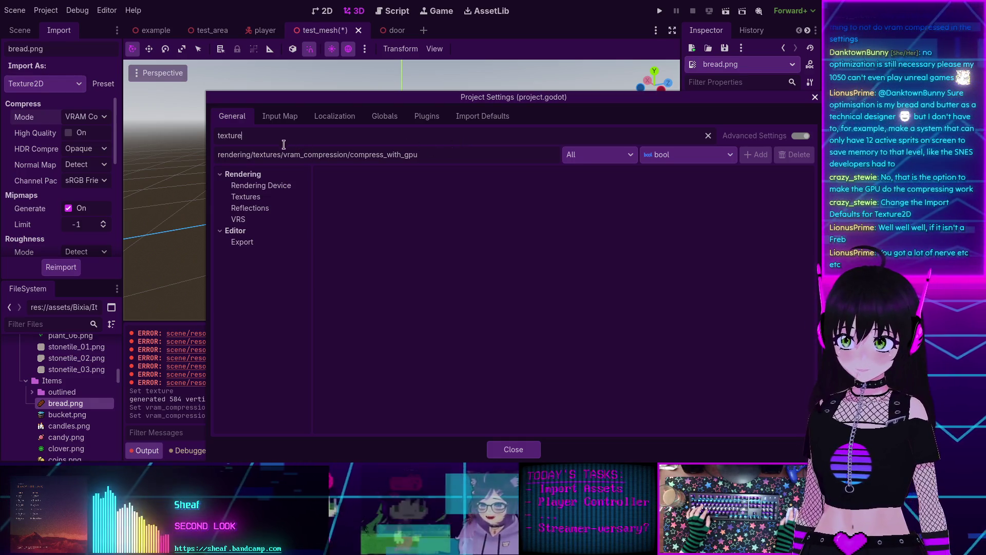
left_click(247, 197)
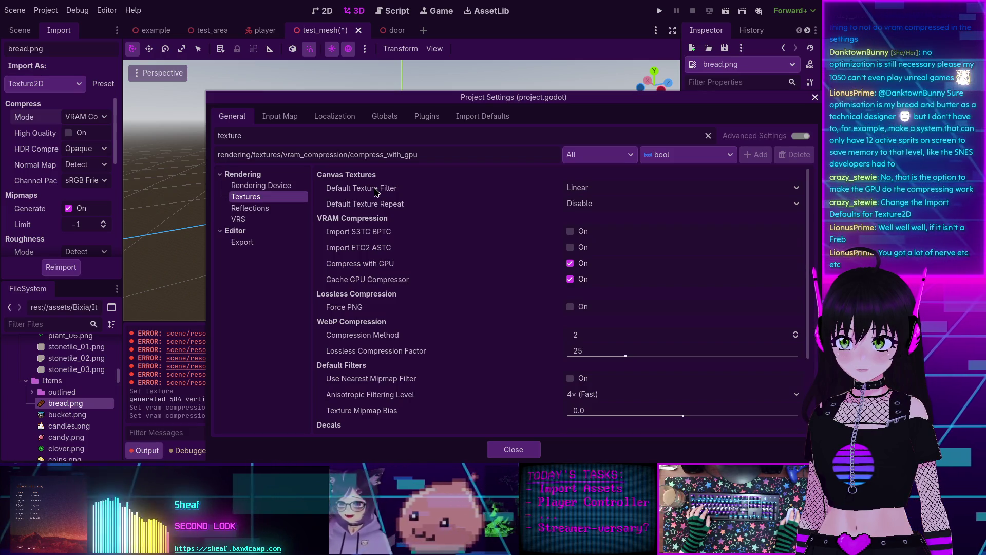
- Set Default Texture Filter to Nearest and bring up the Import Defaults importer list
left_click(586, 188)
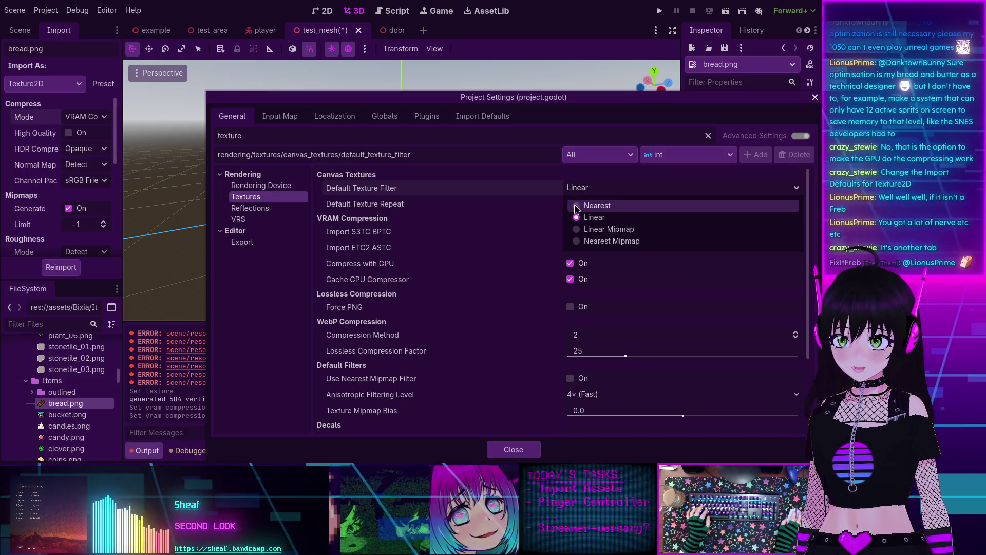
left_click(576, 206)
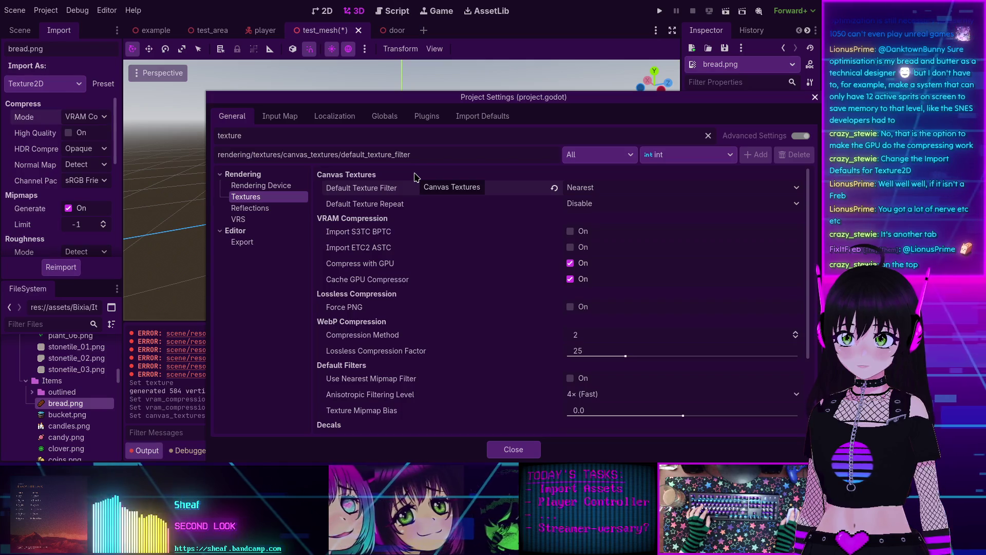
left_click(465, 116)
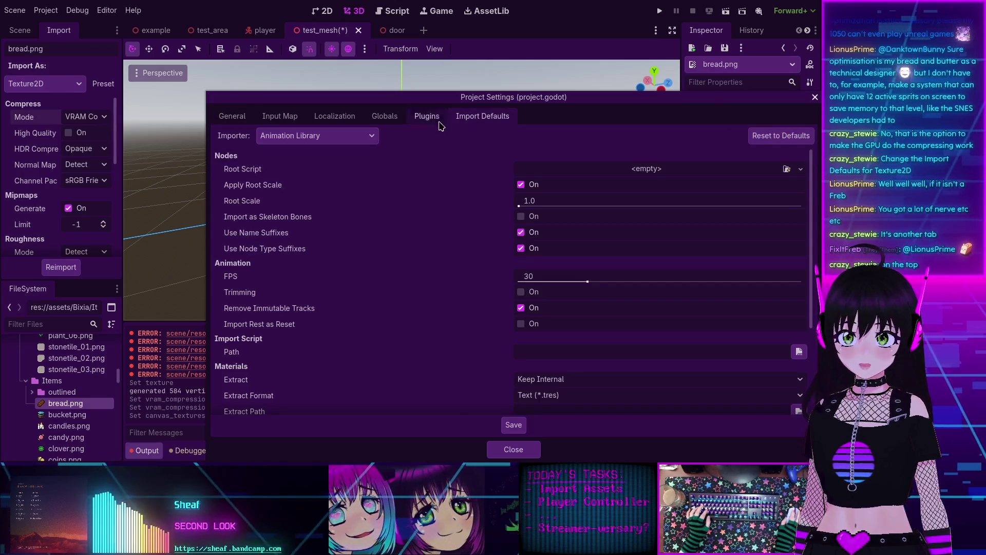
left_click(315, 138)
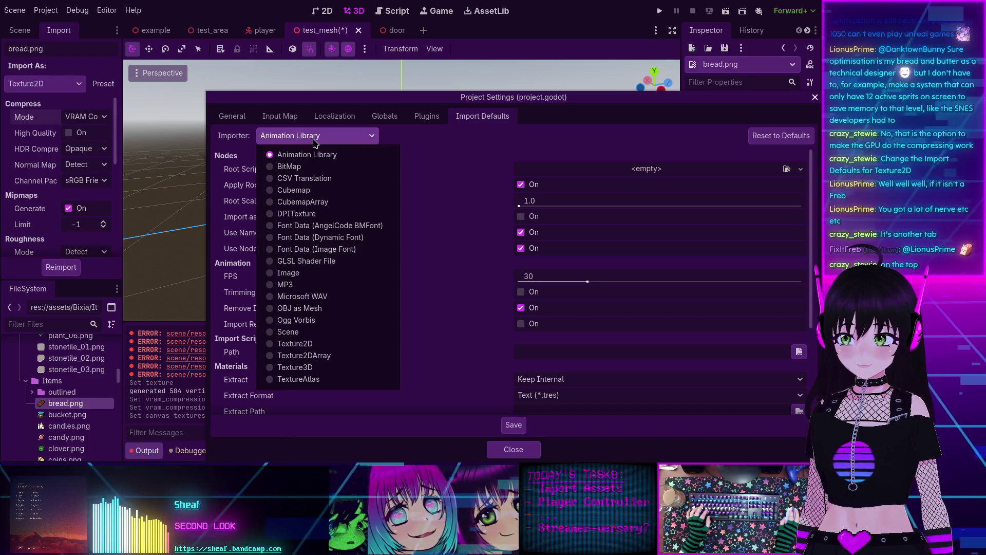
- Set Texture2D import defaults to Lossless mode with Detect 3D Compress To Disabled
left_click(298, 344)
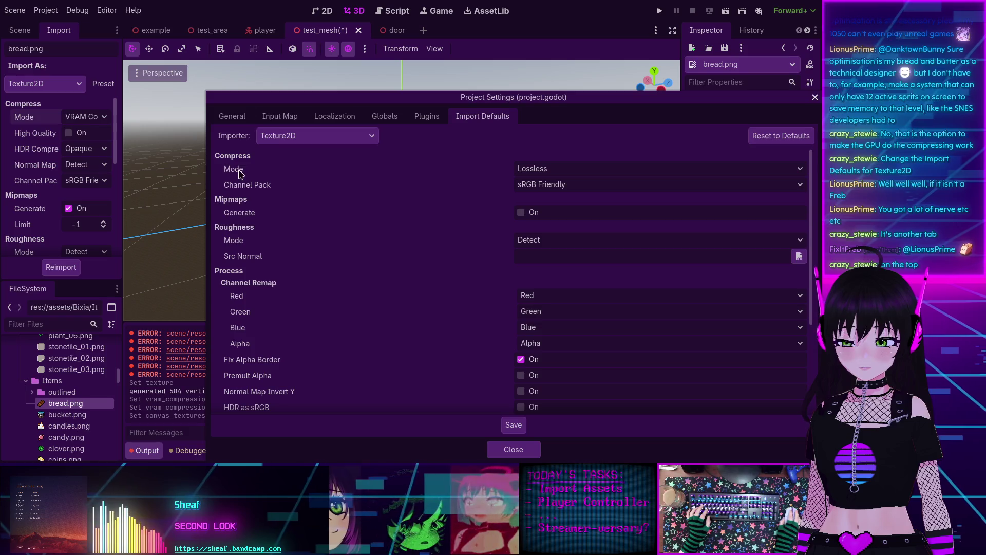
left_click(560, 174)
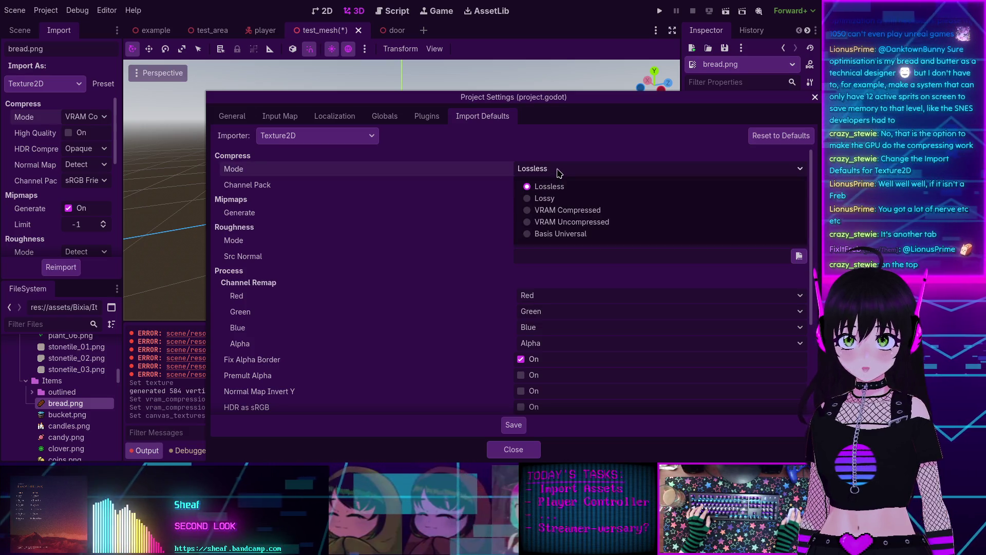
left_click(560, 173)
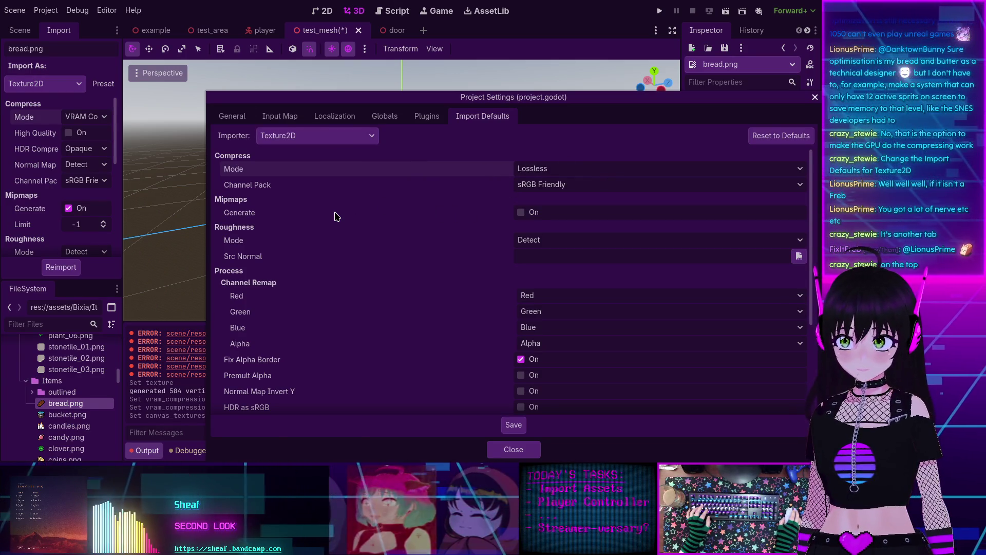
scroll(315, 246, "down", 5)
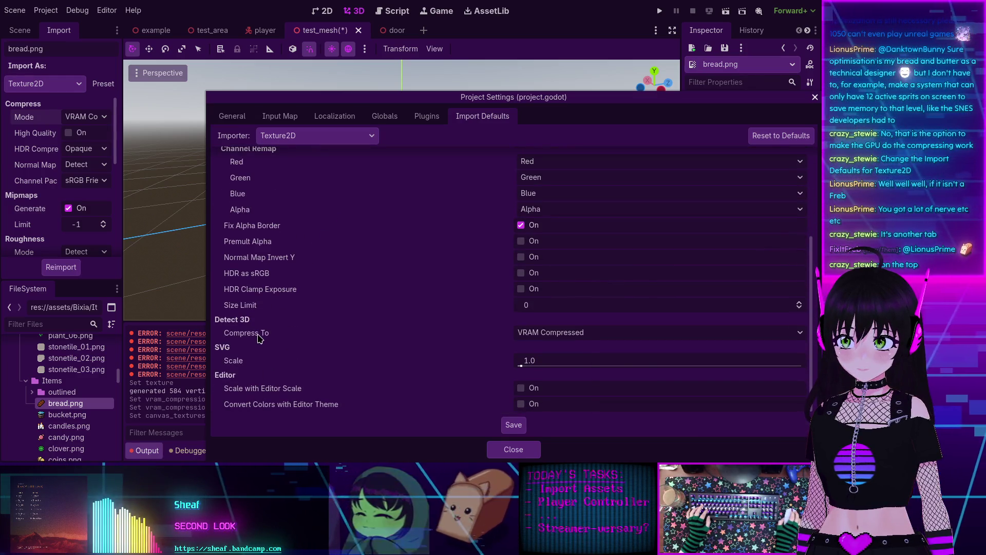
mouse_move(259, 337)
left_click(569, 333)
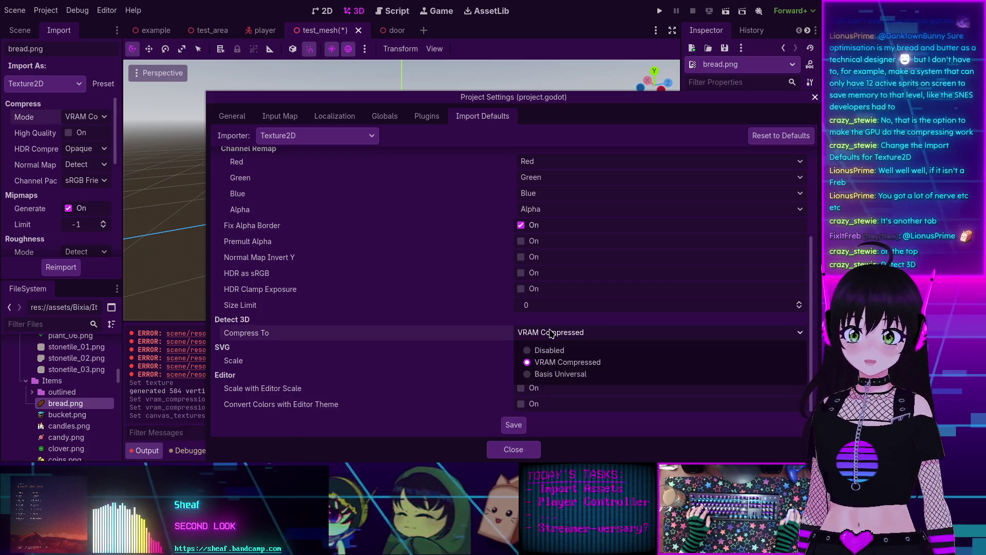
left_click(552, 352)
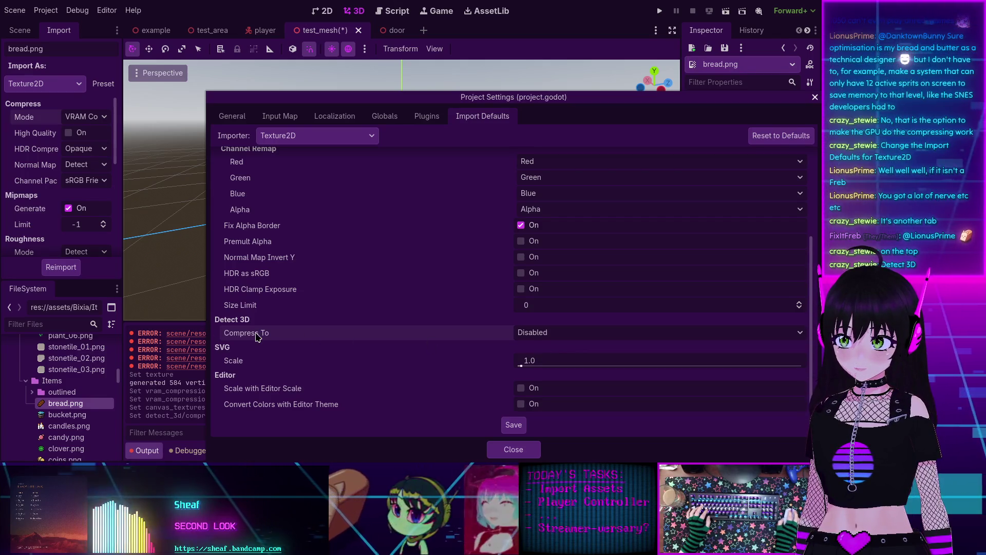
mouse_move(257, 337)
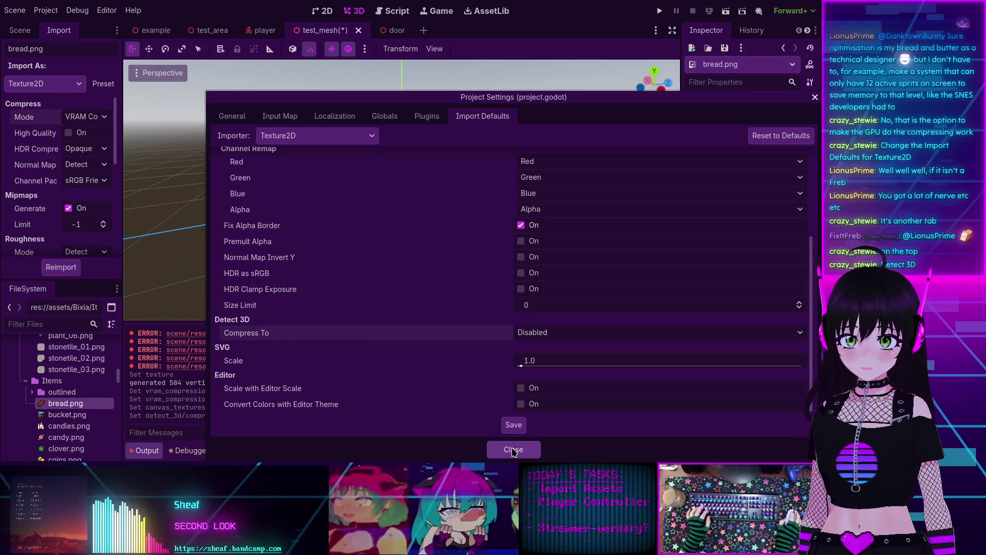
scroll(358, 170, "up", 5)
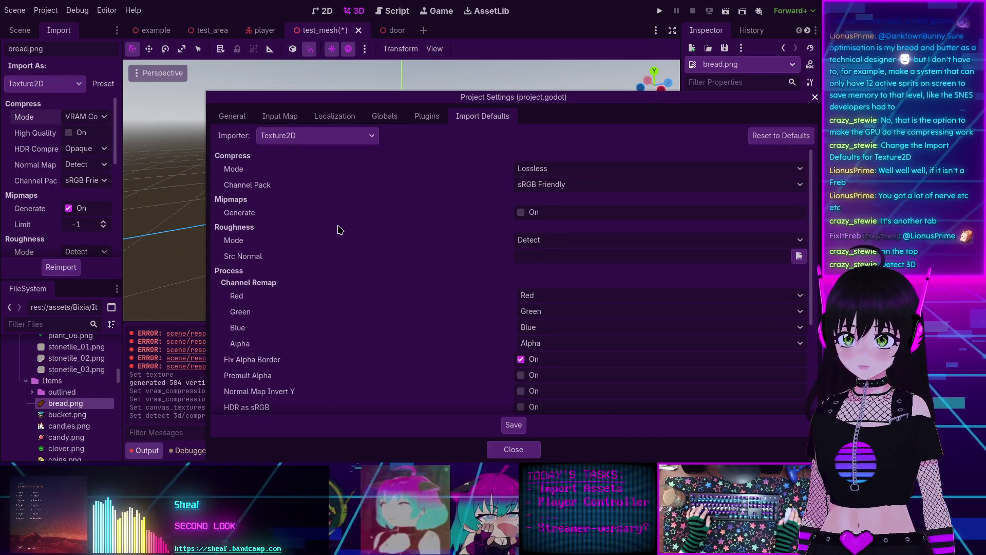
- Return to the General tab and close Project Settings
left_click(230, 118)
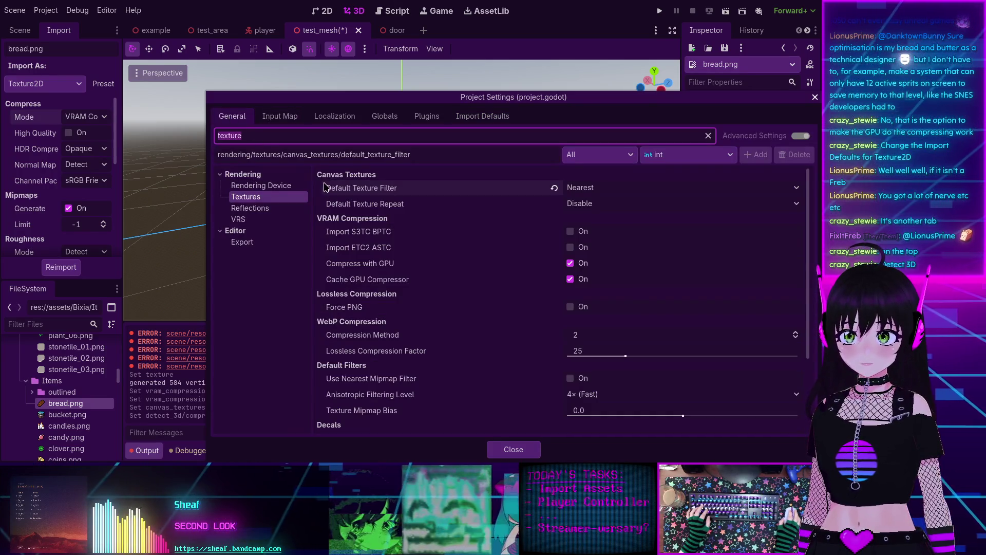
left_click(501, 450)
scroll(387, 227, "up", 5)
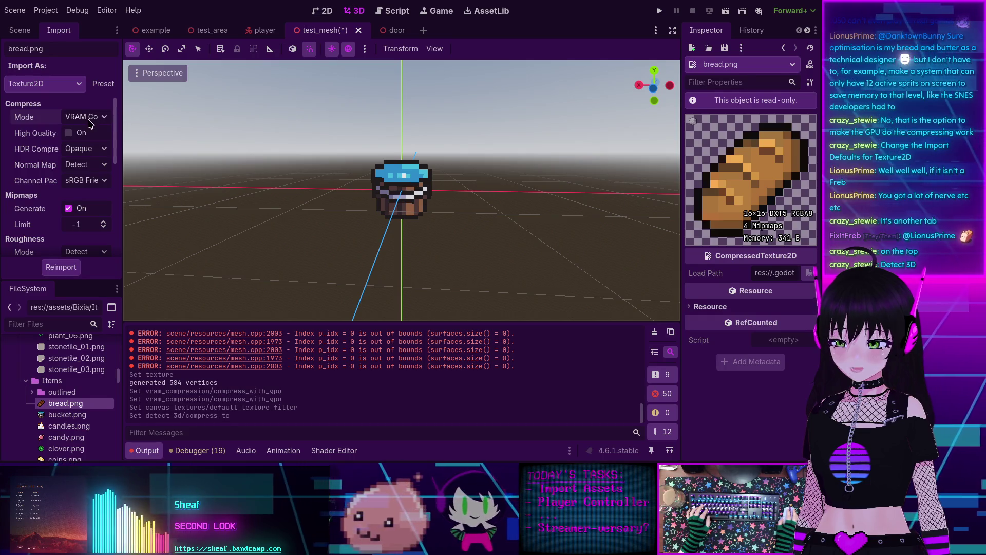
- Filter the FileSystem to *.png and check bucket, bread and flower_04_pink import settings
left_click(57, 414)
left_click(53, 406)
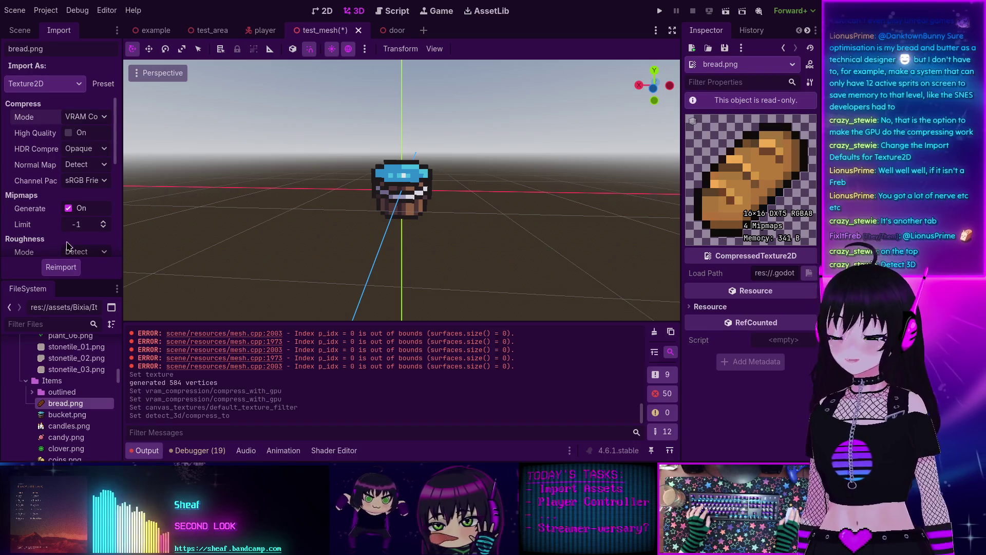
left_click(49, 324)
type("*.")
type("png")
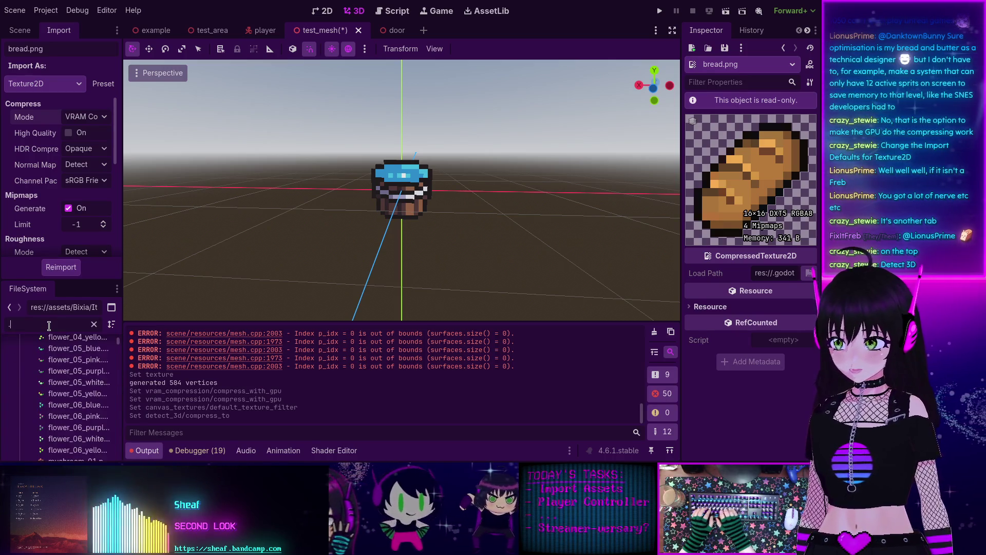
scroll(74, 358, "up", 5)
left_click(73, 361)
- Add a MeshInstance3D node, then select every PNG from fence.png through Sword_Sword.png
key("ctrl+a")
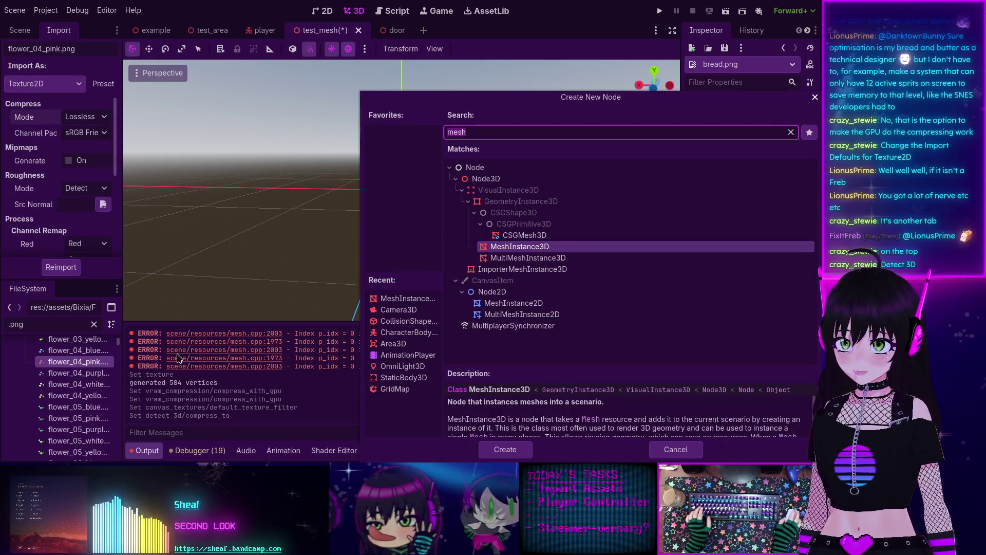
left_click(515, 456)
scroll(82, 374, "up", 5)
scroll(82, 373, "up", 5)
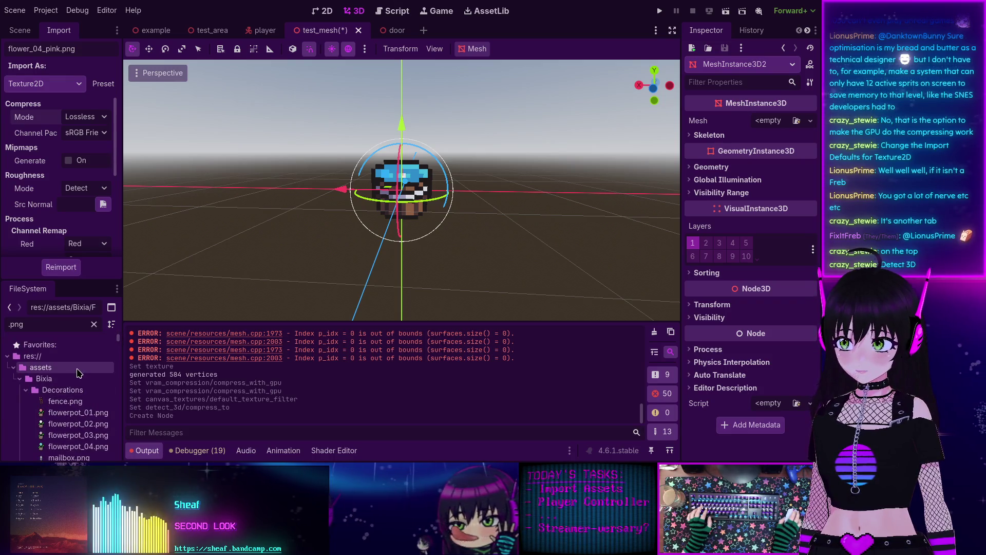
mouse_move(67, 402)
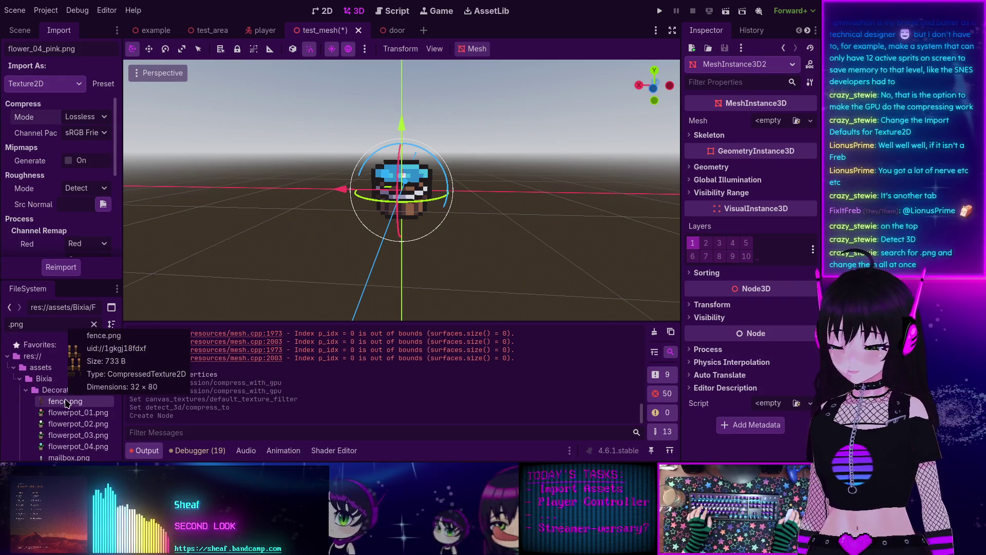
left_click(71, 402)
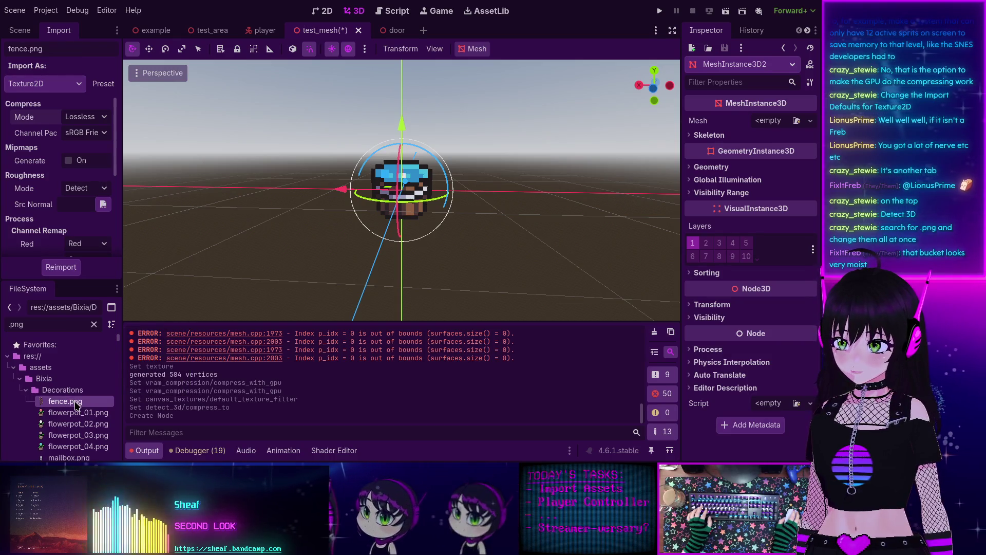
scroll(77, 391, "down", 10)
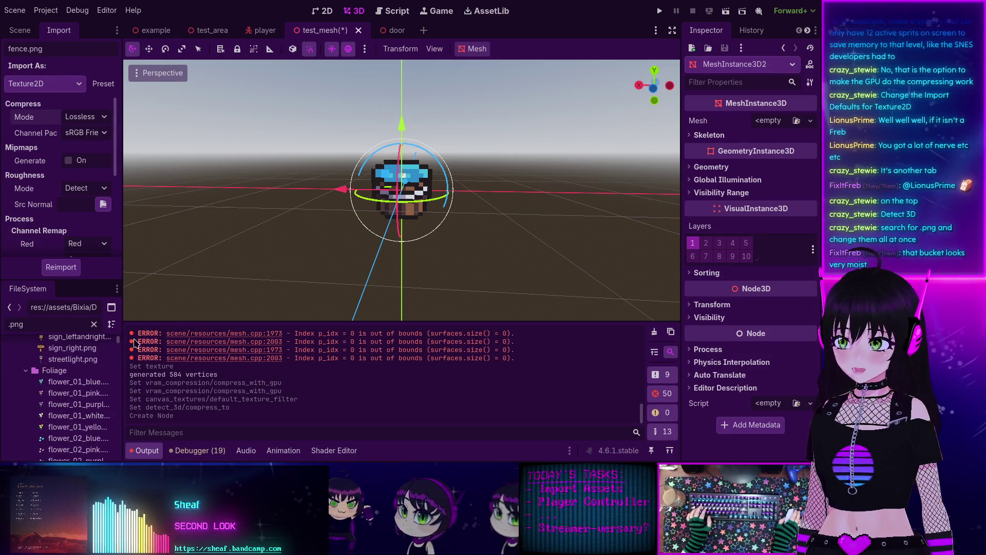
left_click_drag(120, 337, 118, 460)
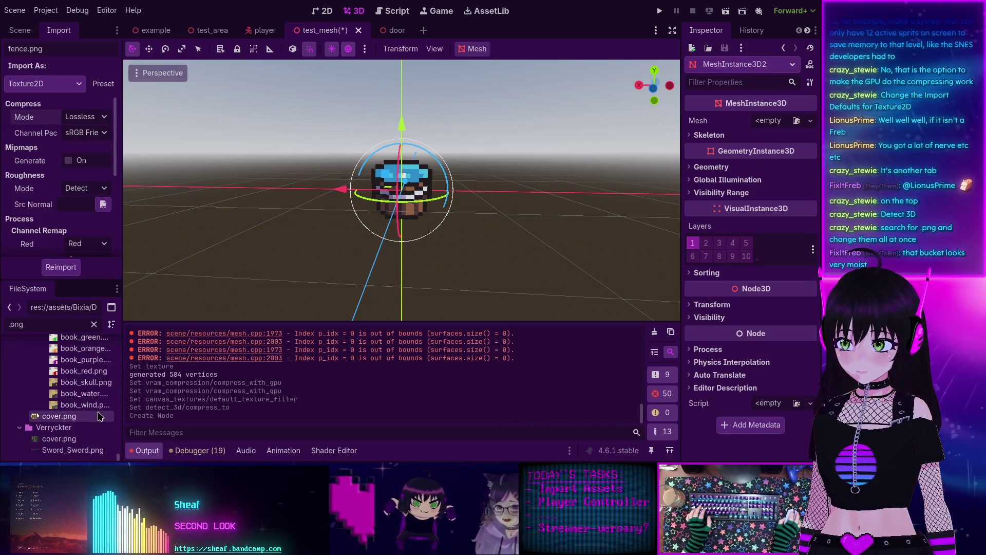
left_click(82, 451, "shift")
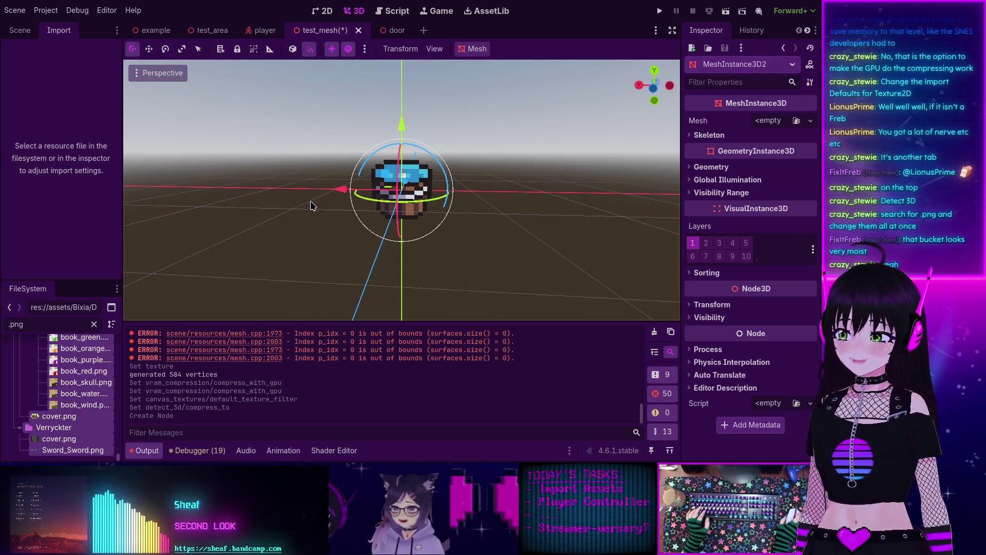
- Give the file list more room and show book_3.png's import settings
scroll(397, 220, "up", 5)
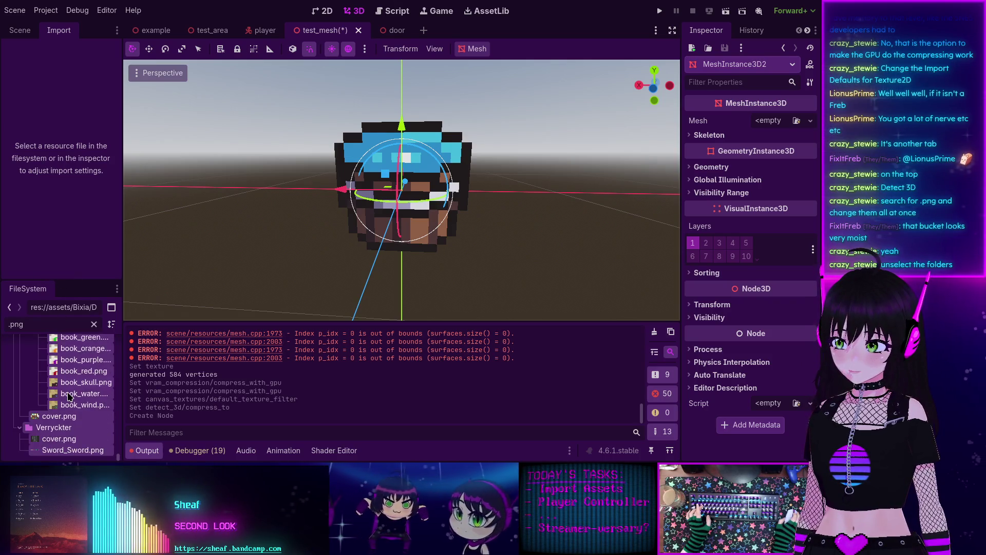
scroll(49, 433, "up", 10)
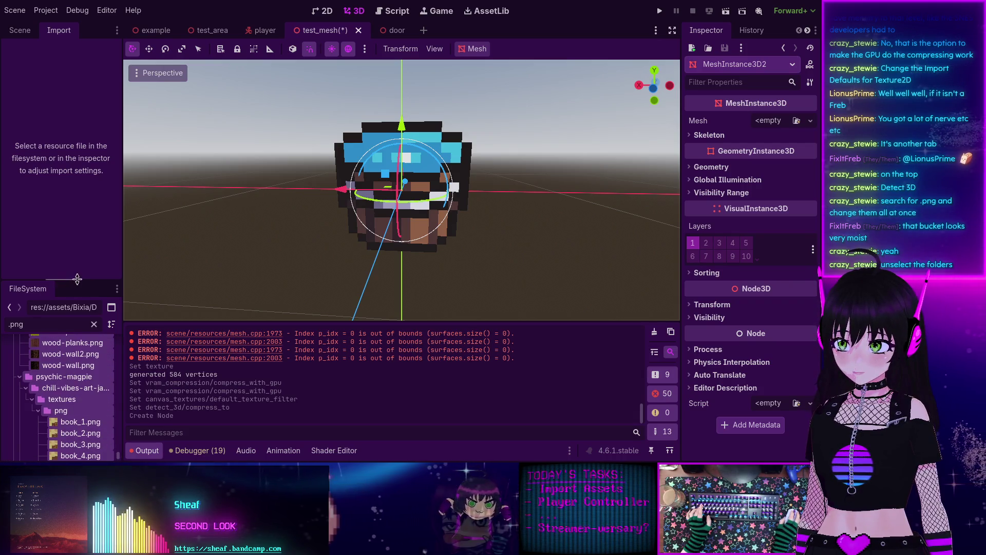
left_click_drag(77, 279, 77, 183)
left_click(95, 350)
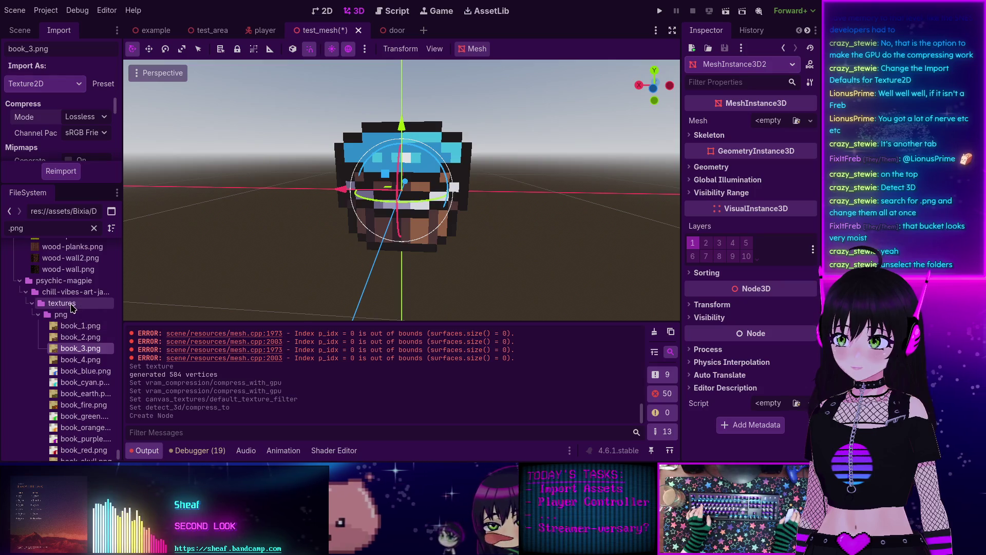
- Batch-select fence.png through flower_01_yellow.png, leaving the Foliage folder out
scroll(72, 309, "up", 2)
left_click_drag(118, 456, 118, 242)
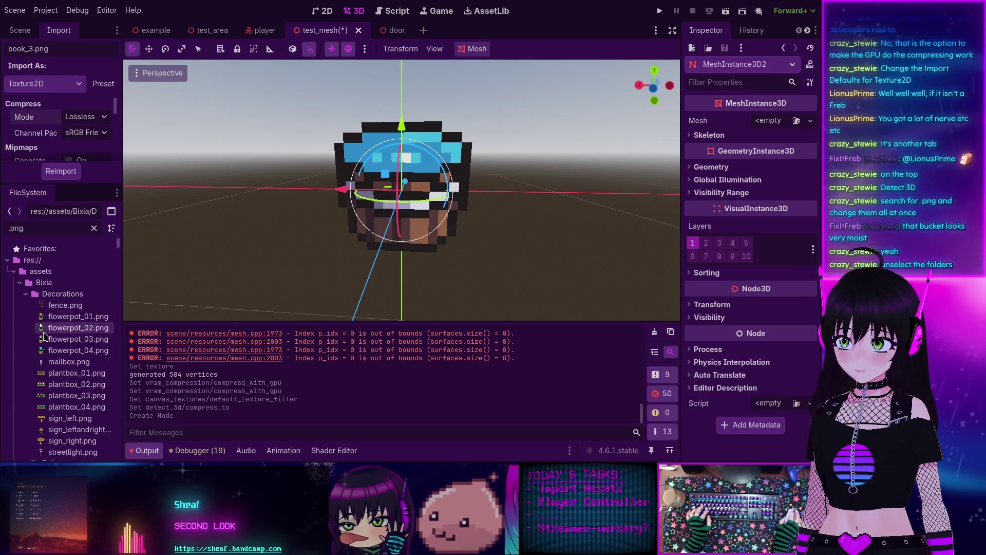
left_click(60, 307)
scroll(71, 362, "down", 5)
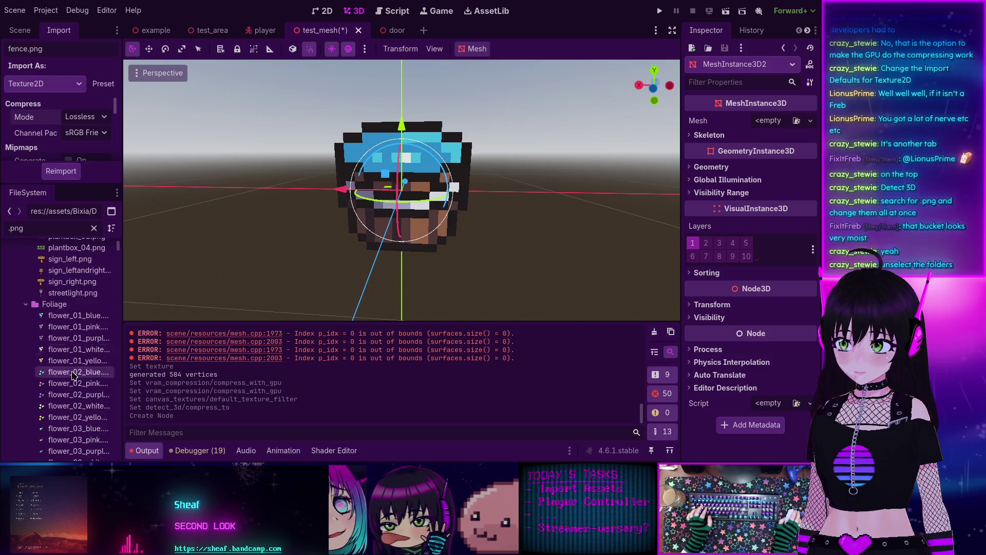
left_click(71, 362, "shift")
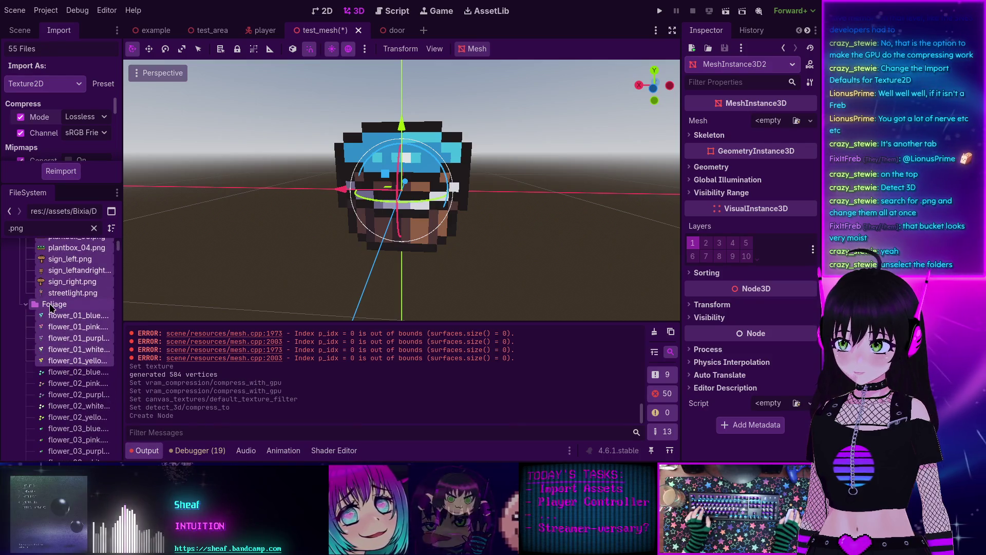
left_click(53, 307, "ctrl")
- Select the res:// root folder, then launch the btop resource monitor with Ctrl+Alt+T
scroll(67, 305, "up", 5)
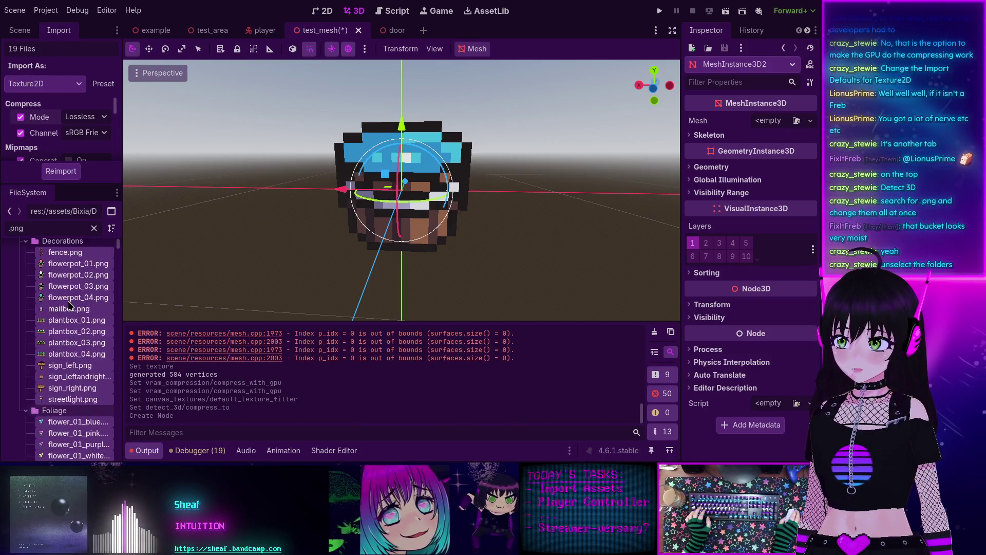
scroll(68, 307, "down", 5)
scroll(69, 306, "up", 5)
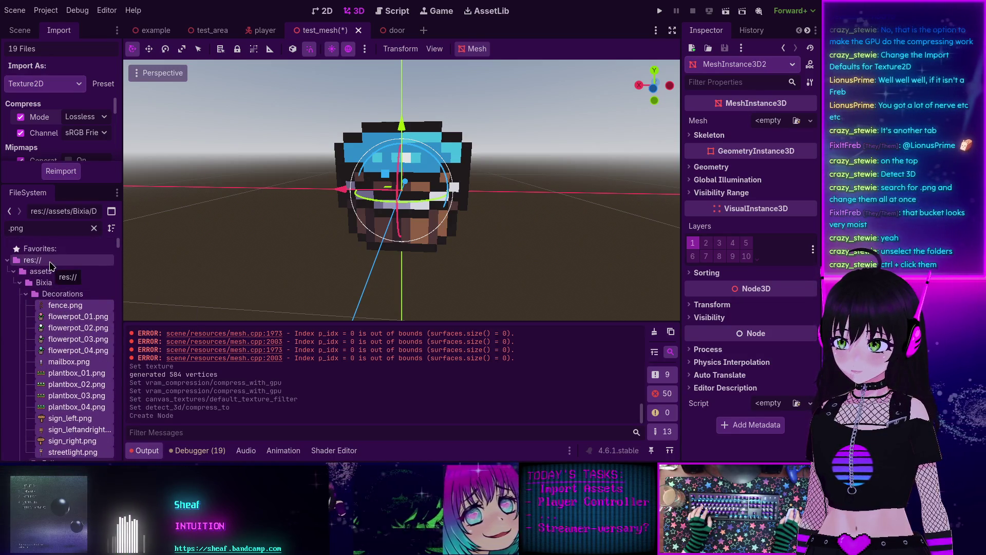
left_click(51, 265)
scroll(77, 318, "down", 5)
scroll(106, 351, "down", 10)
scroll(106, 351, "down", 10)
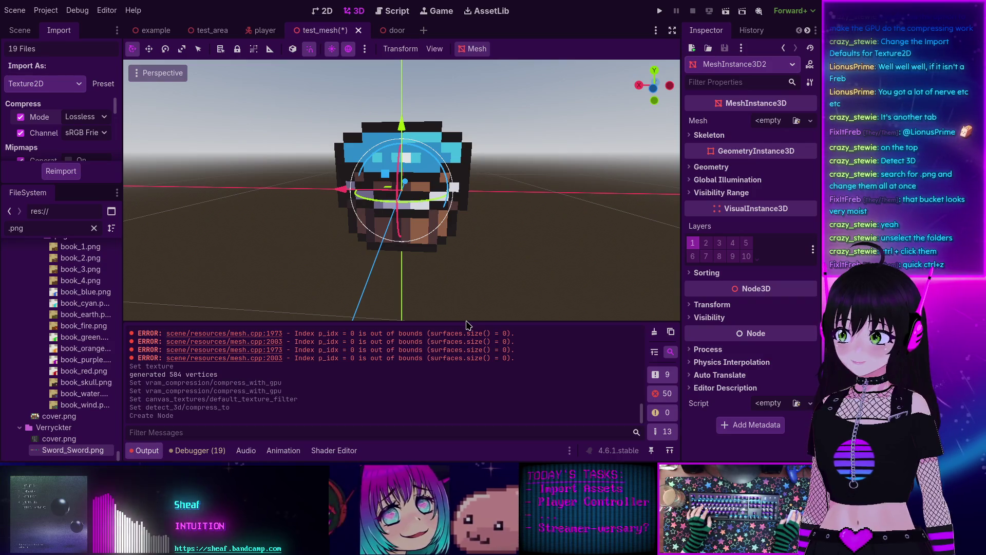
key("ctrl+alt+t")
- Enlarge the btop terminal, quit it with q, and show book_4.png's import settings
mouse_move(482, 304)
left_mouse_down()
mouse_move(475, 314)
mouse_move(231, 209)
mouse_move(86, 77)
left_mouse_up()
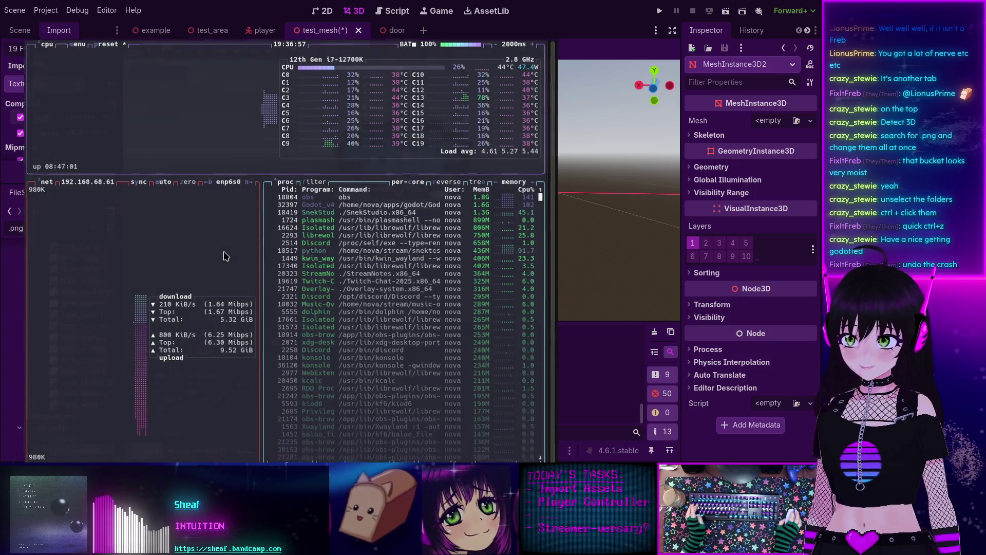
key("q")
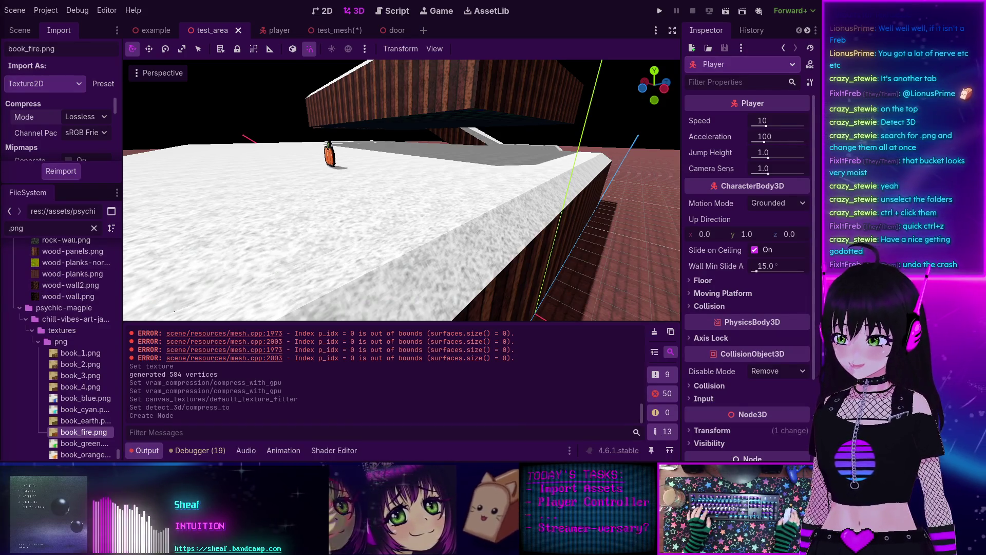
left_click(68, 388)
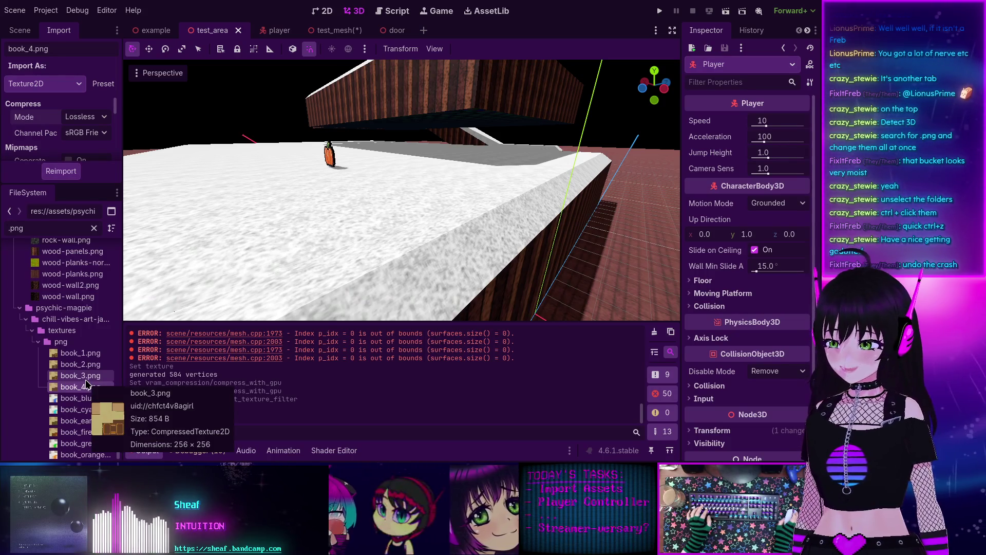
- Select all 14 Decorations textures from fence.png through streetlight.png
scroll(86, 383, "up", 5)
scroll(87, 360, "up", 15)
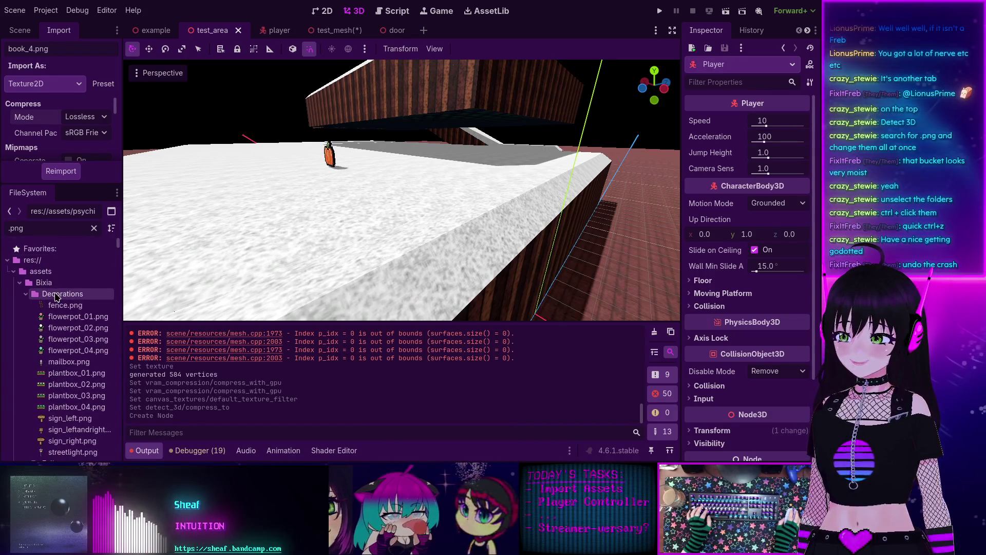
left_click(60, 307)
scroll(60, 308, "down", 3)
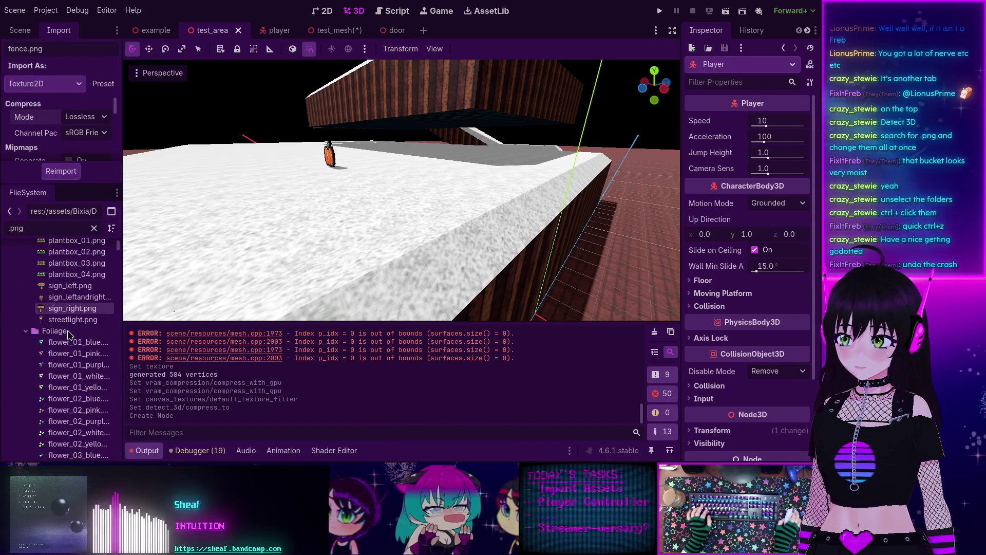
left_click(56, 345, "shift")
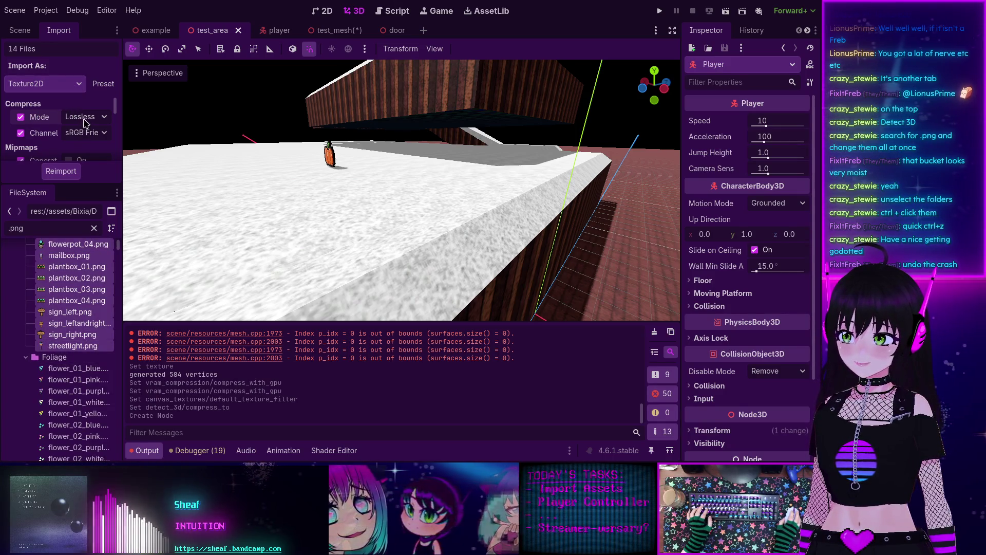
left_click(73, 244)
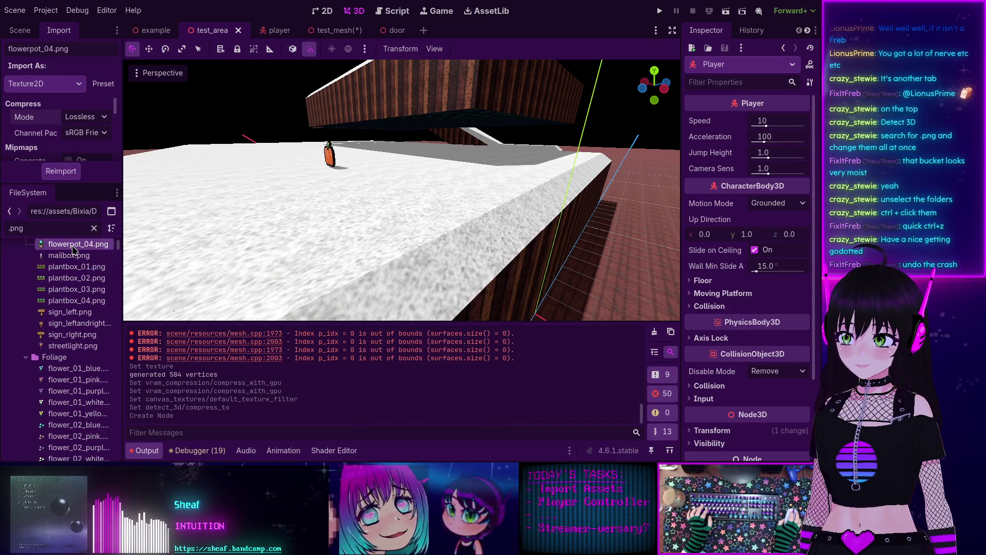
scroll(71, 267, "up", 3)
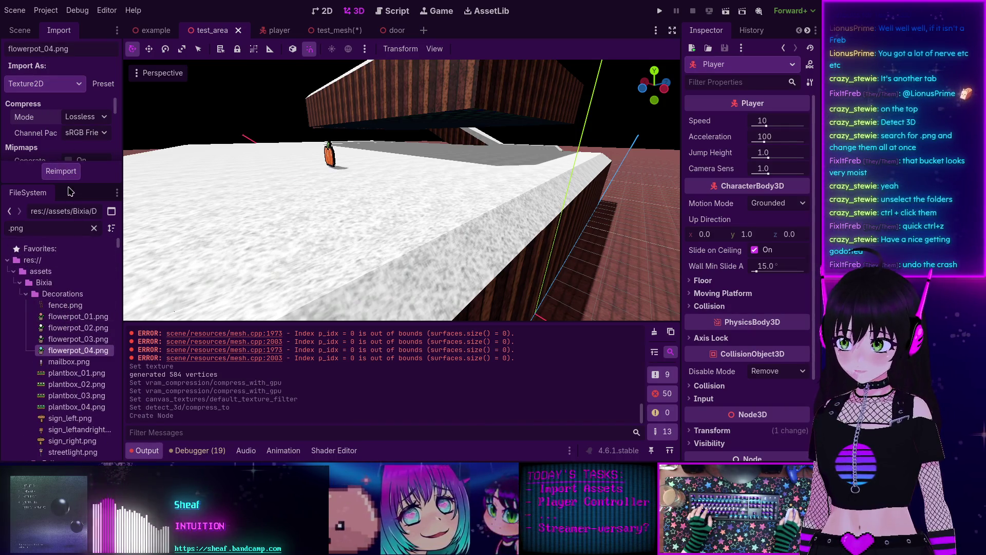
left_click_drag(66, 181, 66, 195)
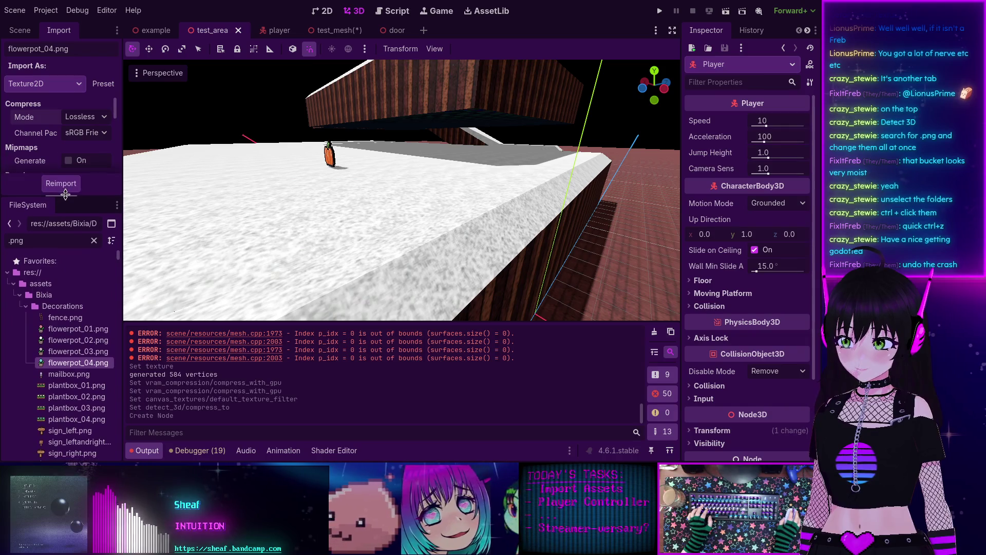
left_click(65, 304)
scroll(68, 327, "down", 3)
left_click(69, 339, "shift")
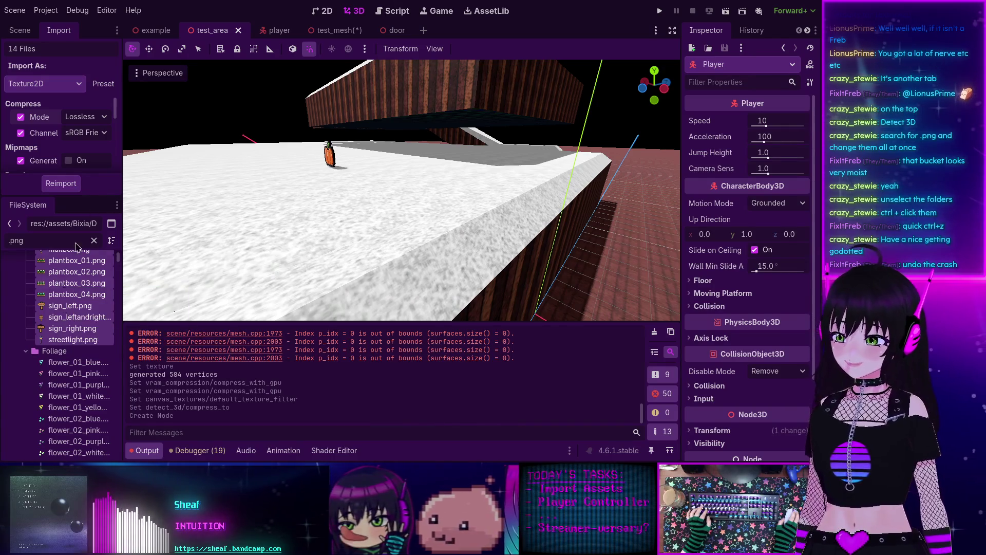
- Reimport the 14 Decorations textures with Lossless compression
left_click(83, 117)
left_click(91, 134)
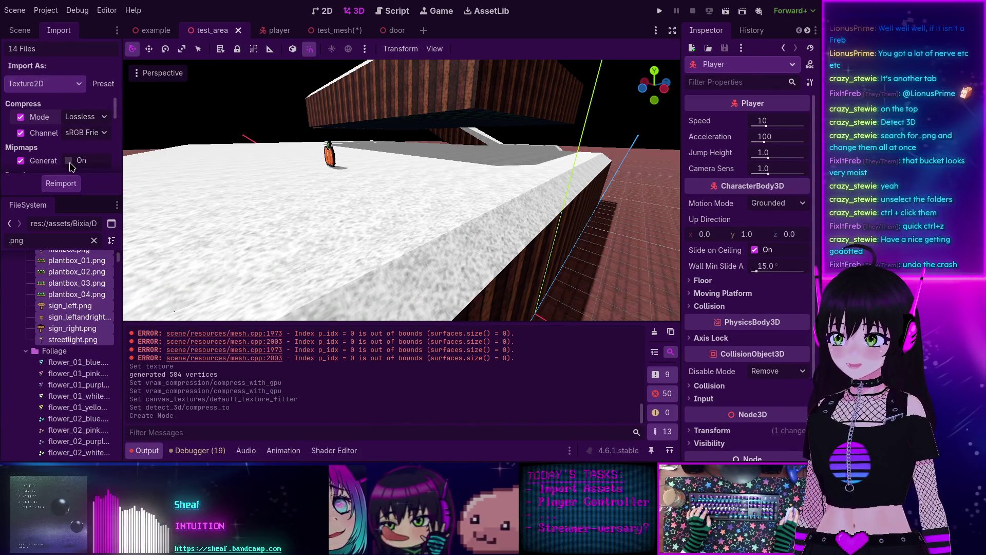
left_click(61, 184)
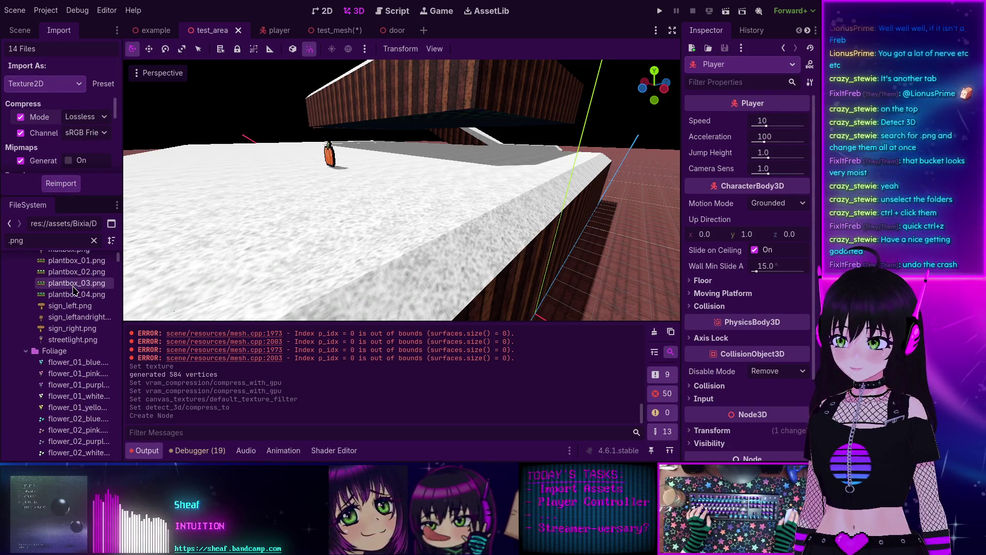
- Reimport the 41 Foliage textures, flower_01_blue.png through stonetile_03, as Lossless
scroll(69, 298, "down", 2)
left_click(64, 322)
scroll(64, 319, "down", 2)
scroll(64, 319, "down", 10)
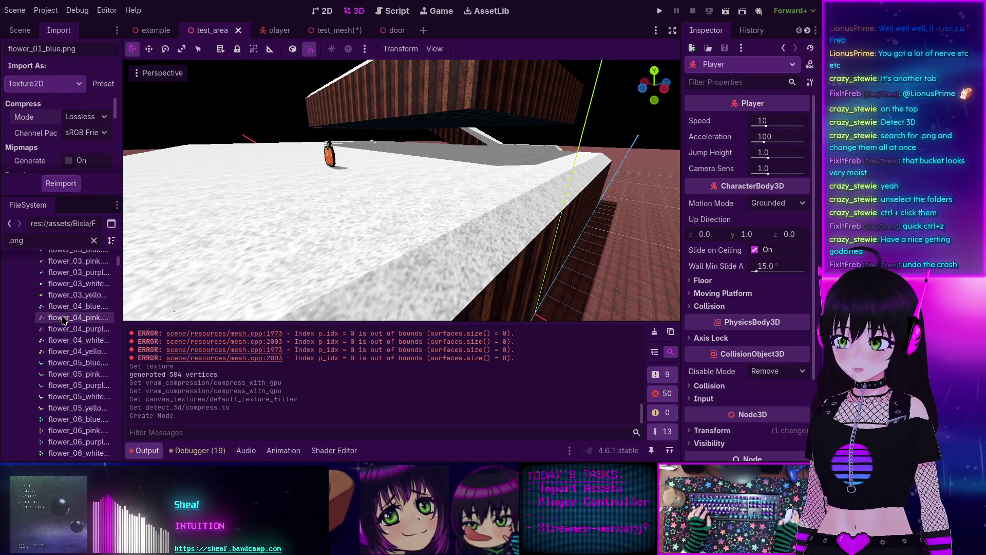
scroll(62, 327, "down", 1)
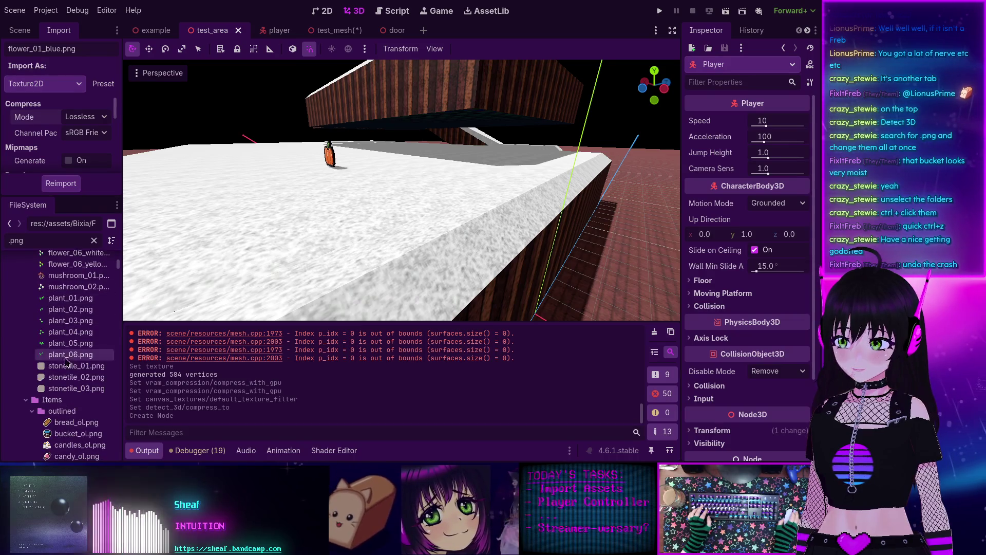
left_click(72, 389, "shift")
left_click(79, 114)
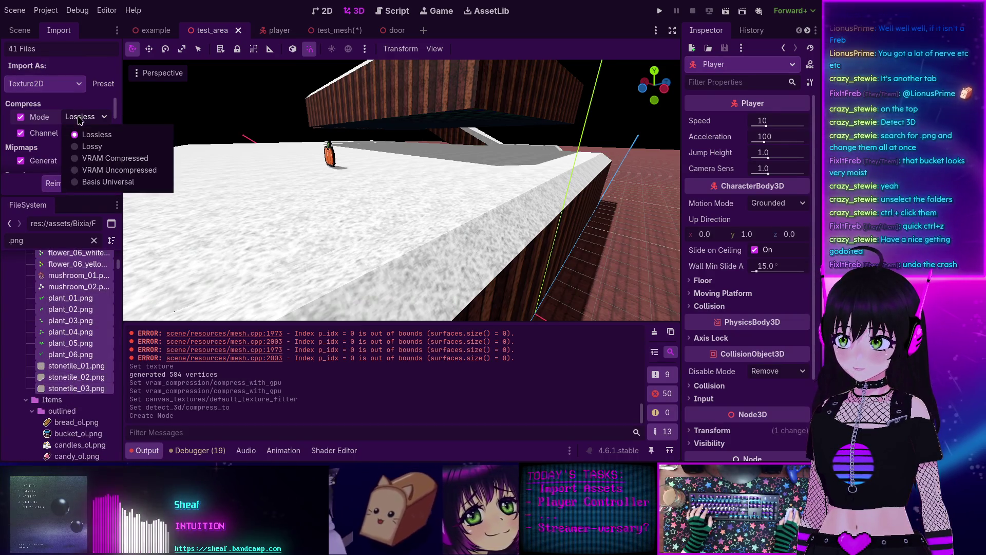
left_click(78, 128)
left_click(68, 185)
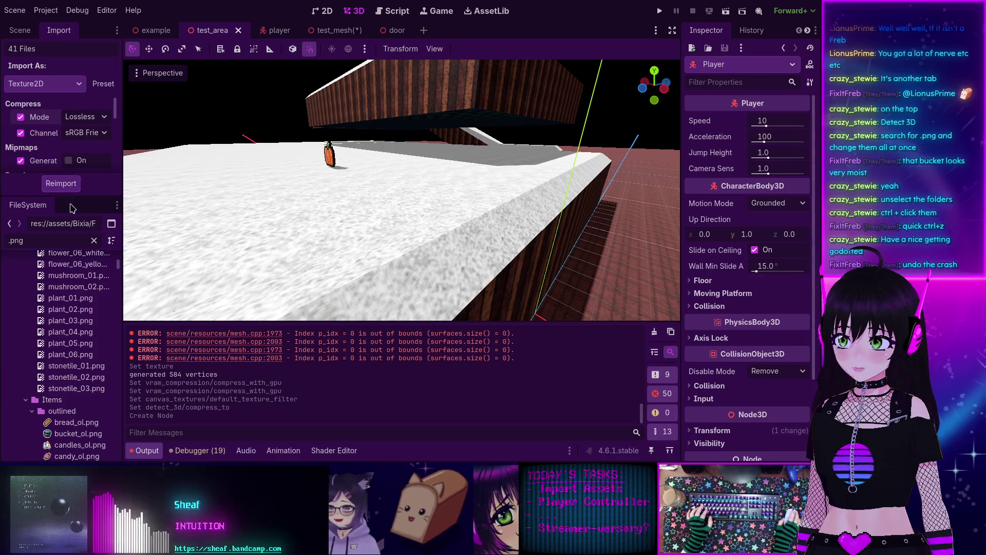
- Select all 110 Items textures starting from bread_ol.png
scroll(64, 303, "down", 5)
left_click(72, 298)
scroll(71, 303, "down", 12)
scroll(70, 303, "down", 10)
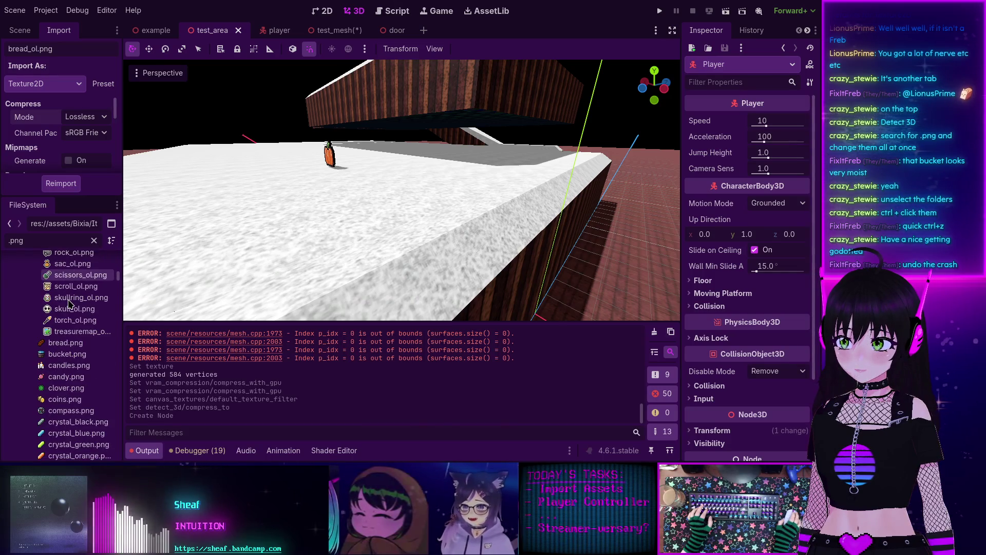
scroll(69, 306, "down", 8)
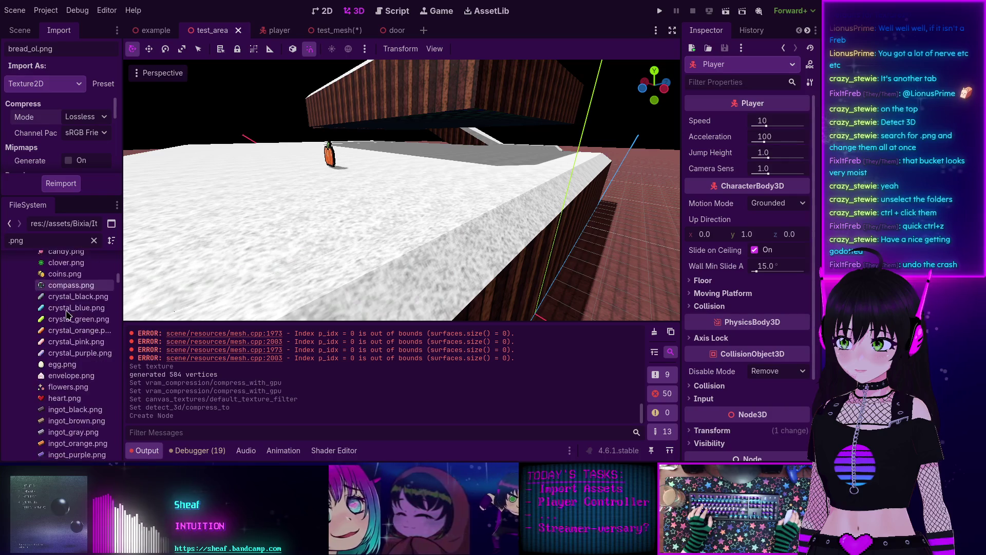
scroll(68, 313, "down", 12)
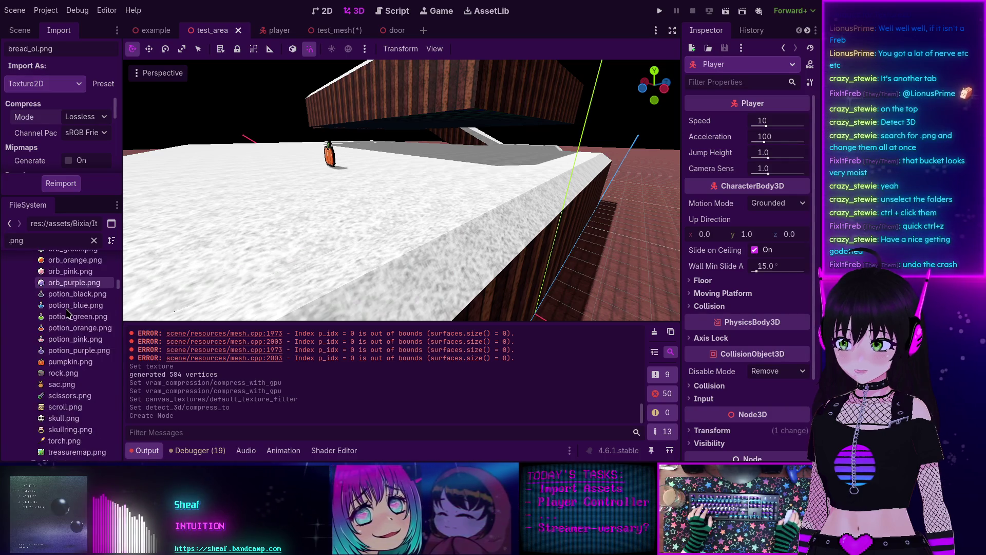
left_click(65, 403, "shift")
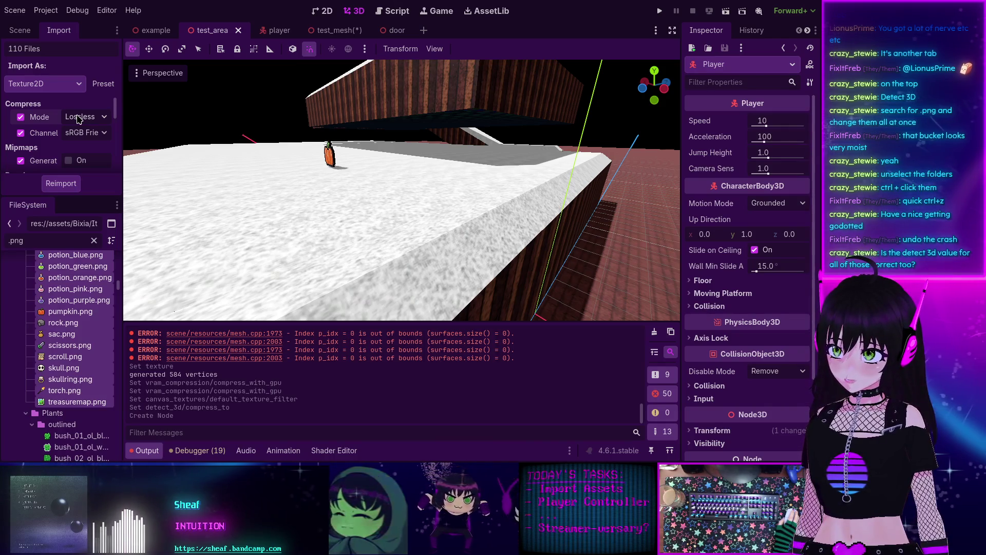
- Reimport the 110 Items textures with Detect 3D Compress To set to Disabled
scroll(78, 119, "down", 8)
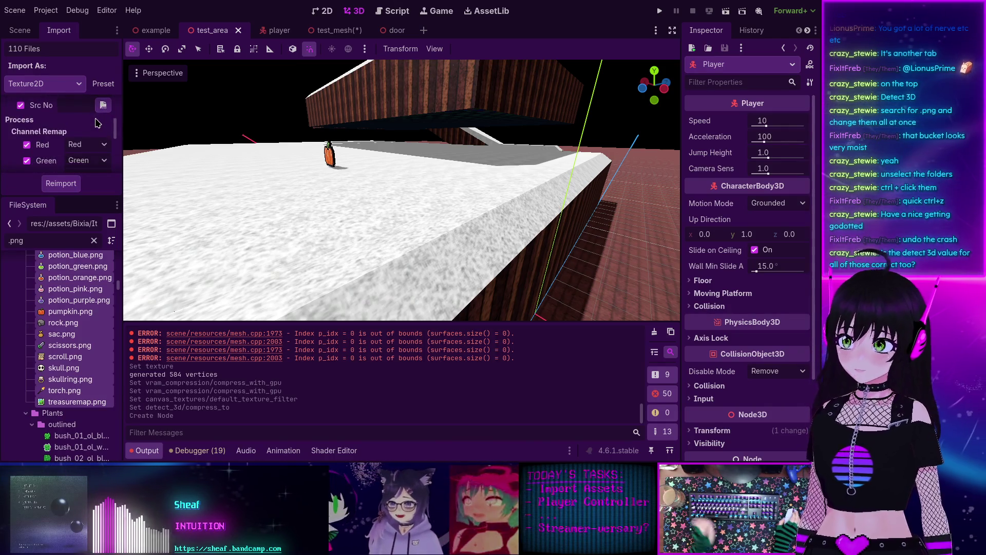
scroll(97, 123, "down", 6)
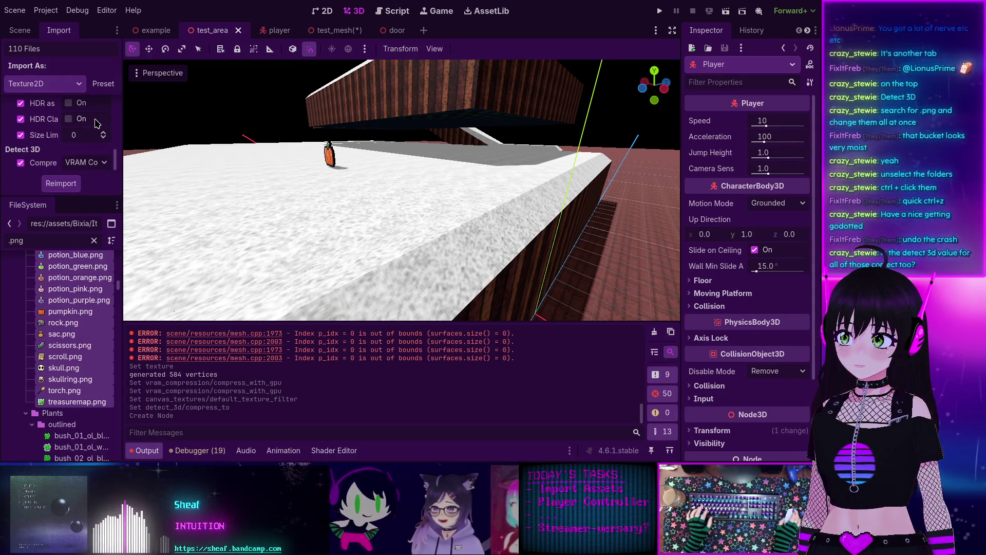
left_click_drag(77, 197, 77, 247)
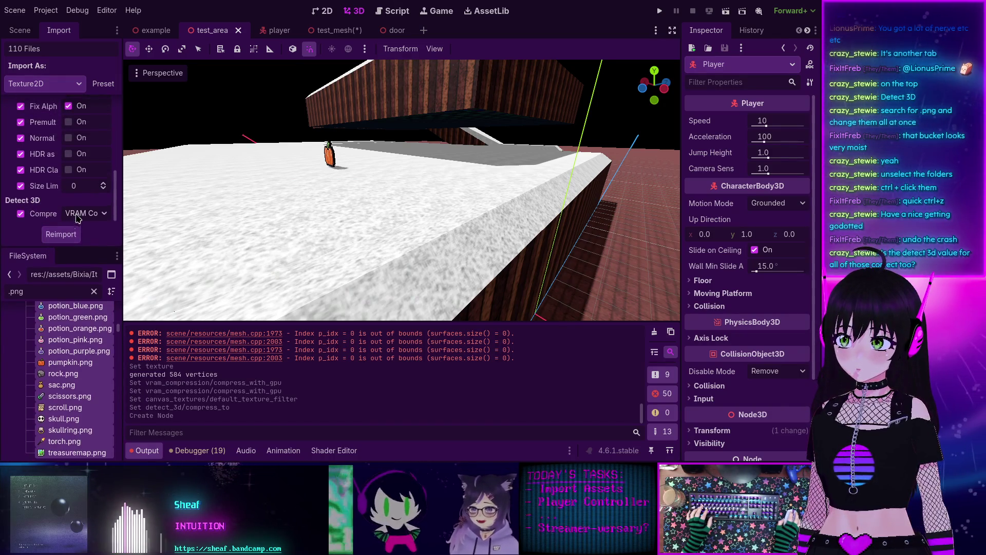
left_click(78, 215)
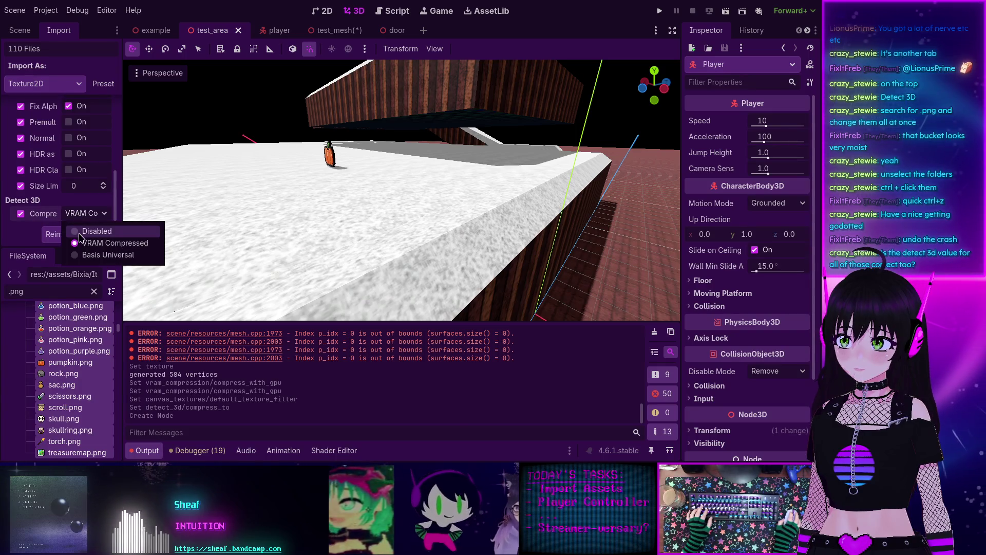
left_click(81, 229)
scroll(93, 203, "up", 8)
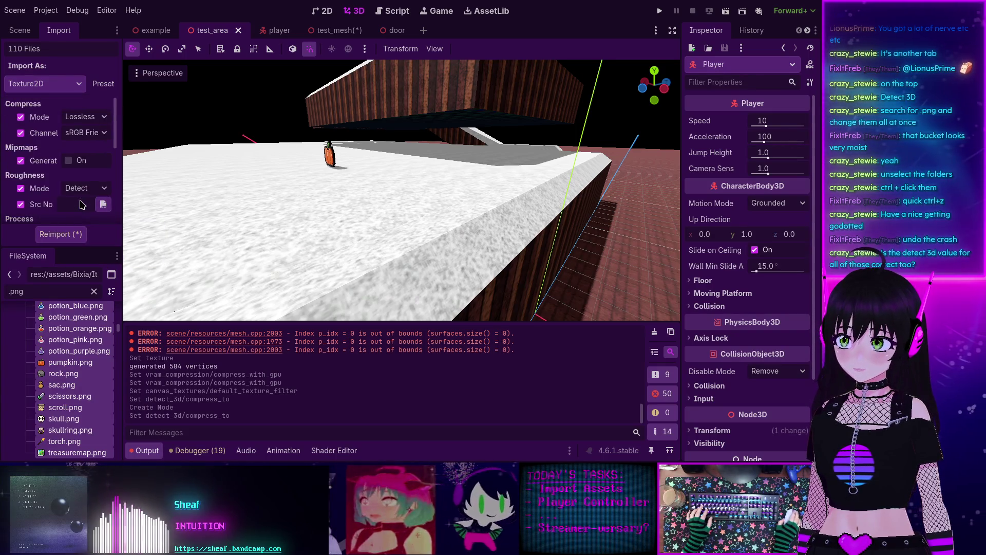
left_click(67, 234)
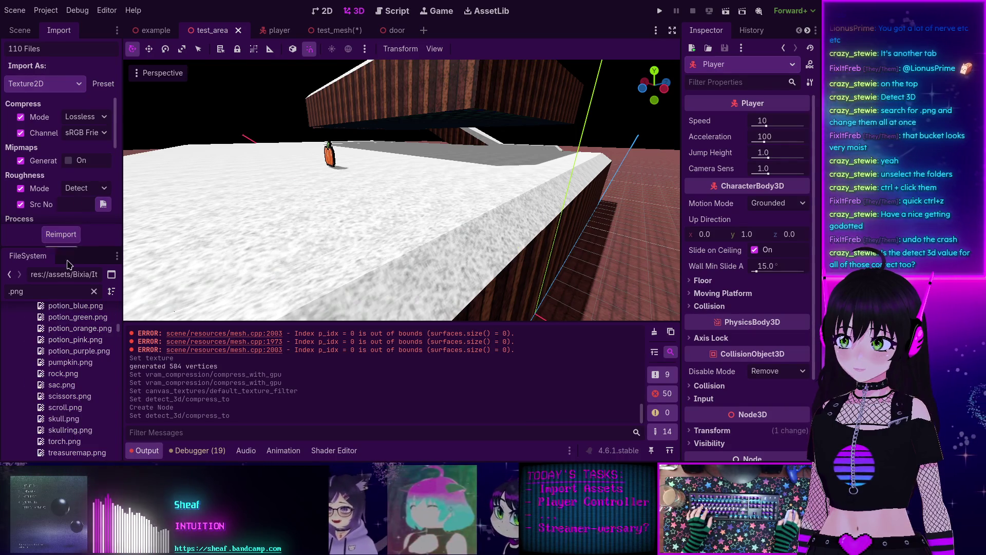
- Reimport the 14 files fence.png–streetlight.png with Detect 3D compression Disabled
scroll(64, 354, "up", 10)
scroll(64, 352, "up", 10)
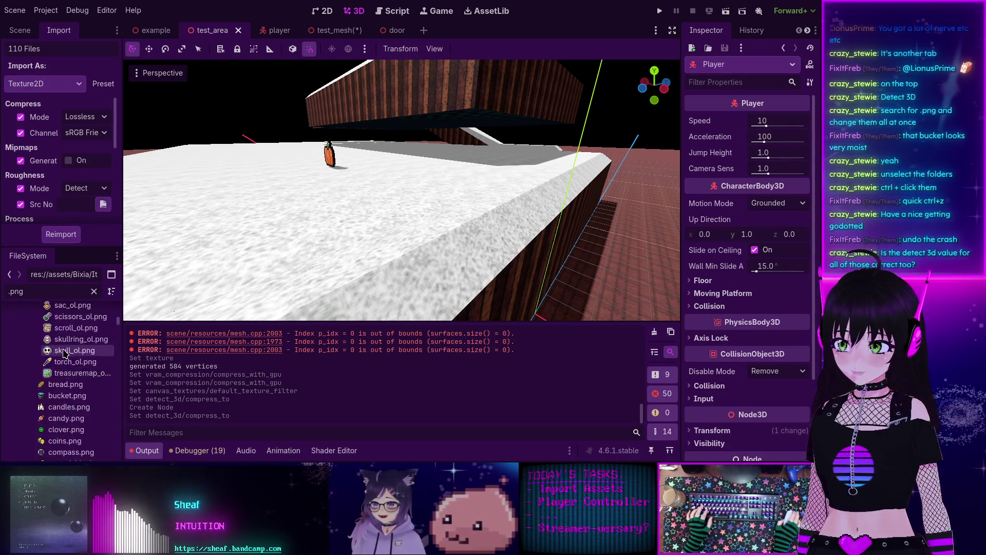
scroll(62, 345, "up", 10)
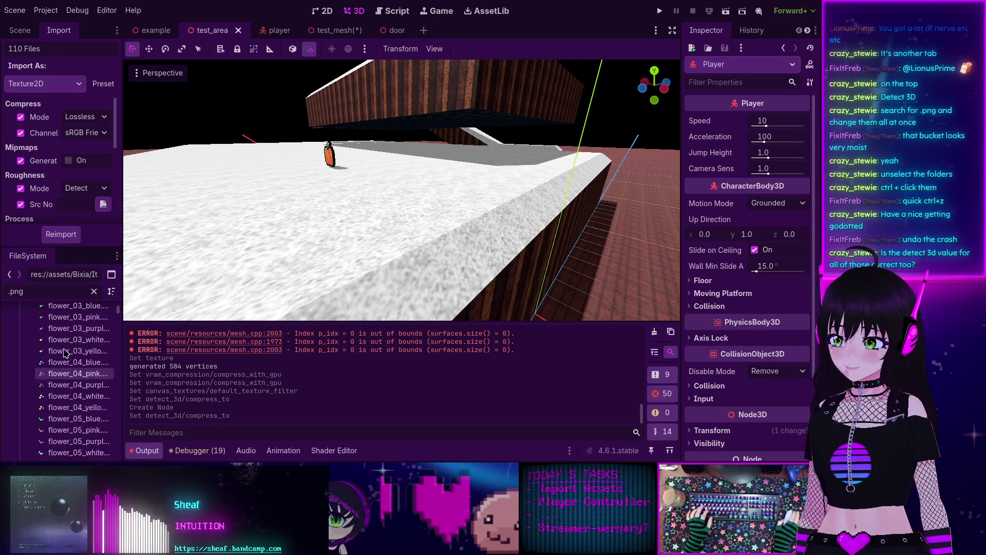
left_click(62, 313)
scroll(67, 349, "down", 5)
left_click(71, 366, "shift")
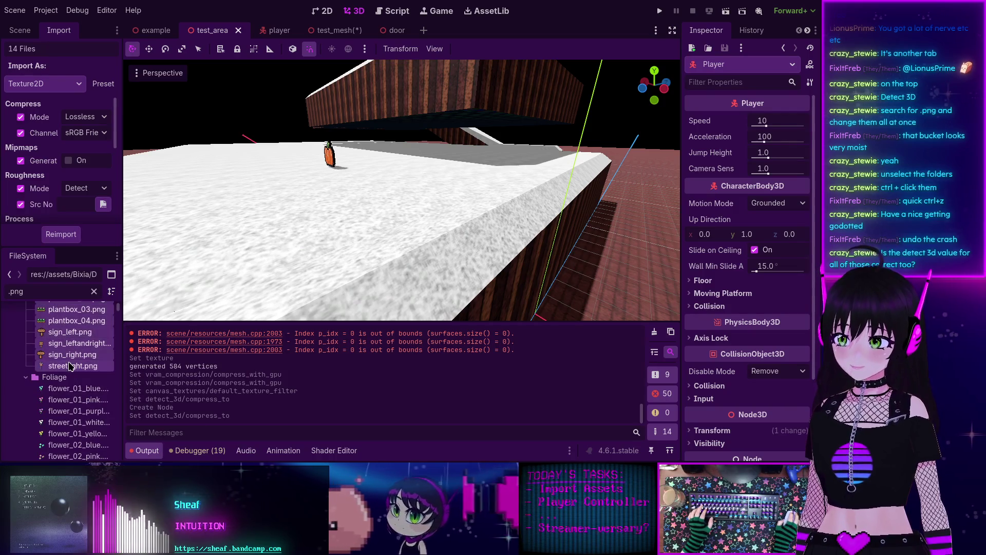
scroll(75, 134, "down", 10)
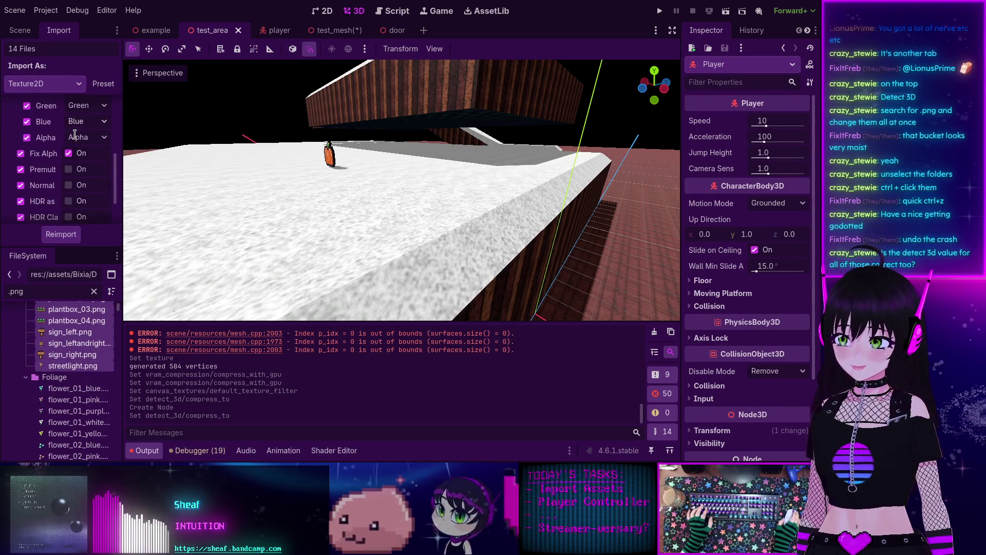
left_click(88, 216)
left_click(77, 229)
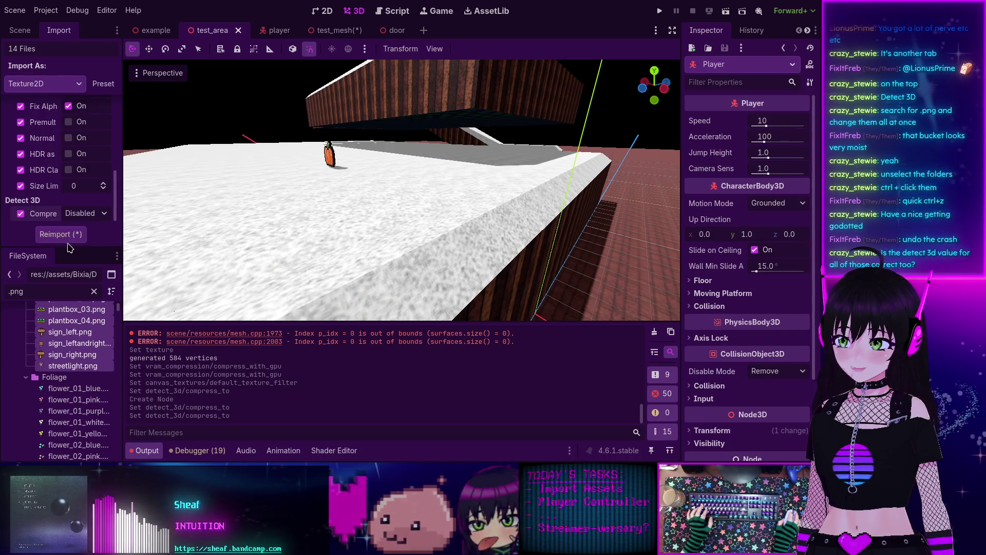
left_click(60, 234)
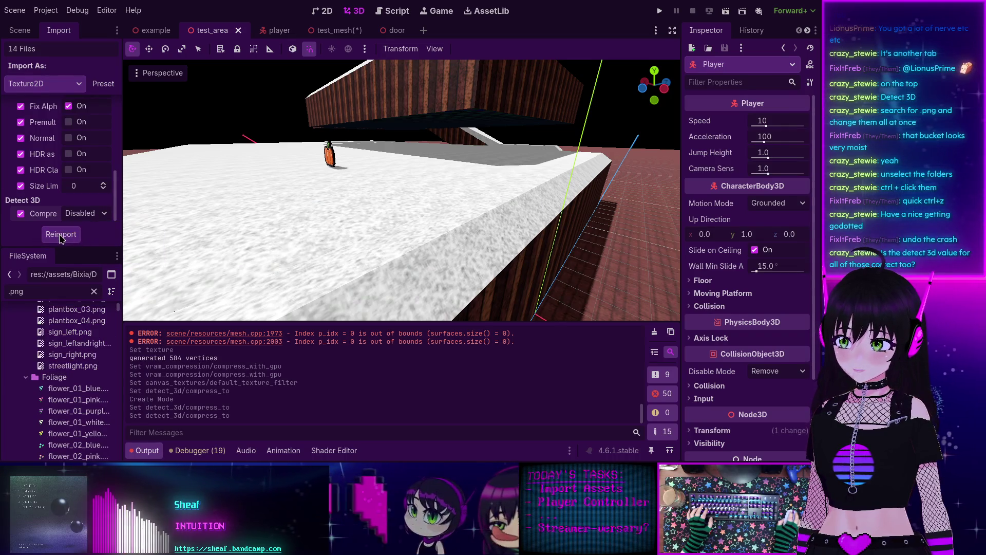
left_click(75, 389)
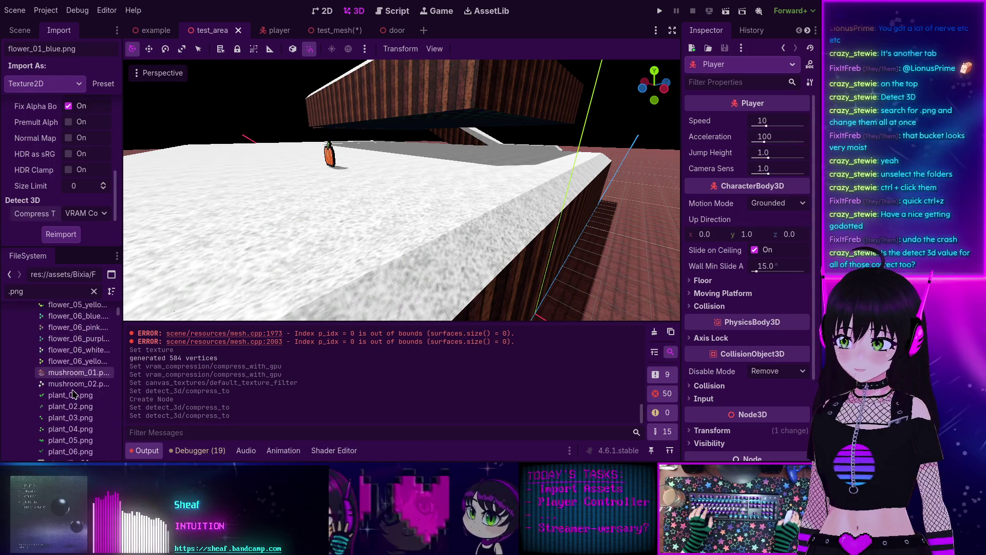
- Reimport the 41 files through stonetile_03.png with Detect 3D compression disabled
left_click(73, 430, "shift")
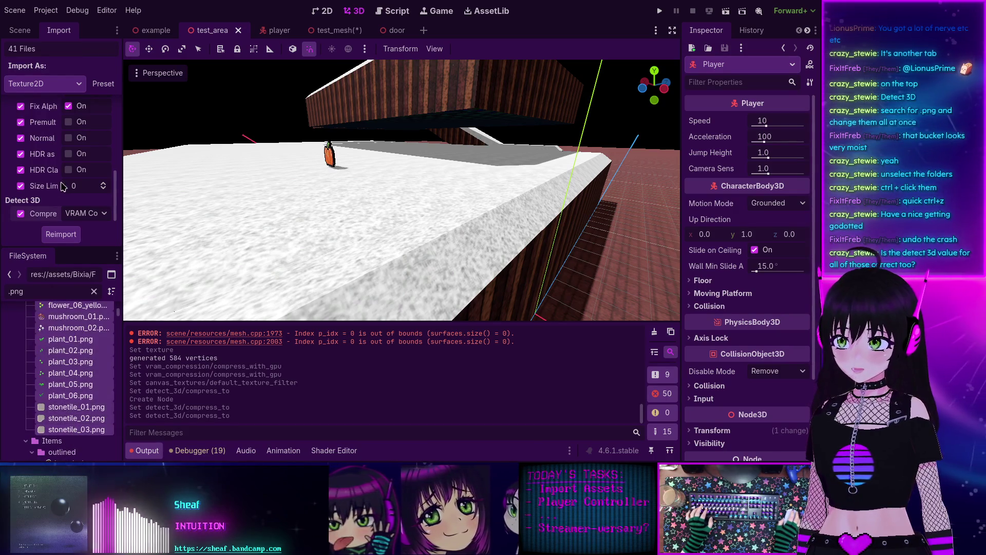
left_click(72, 214)
left_click(78, 228)
scroll(75, 205, "up", 5)
scroll(75, 200, "down", 5)
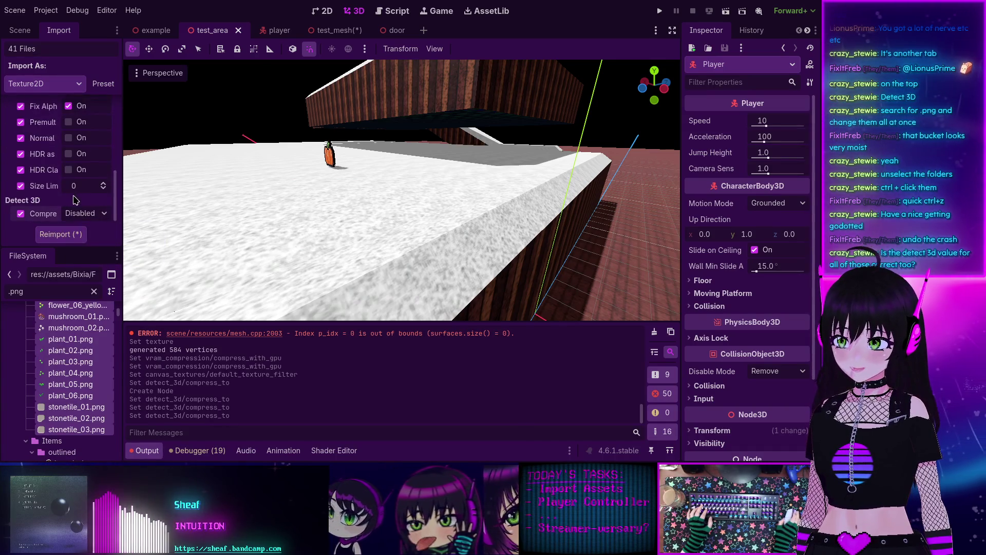
left_click(60, 234)
- Reimport the 110 Items files from bread_ol.png through treasuremap.png
scroll(66, 351, "down", 5)
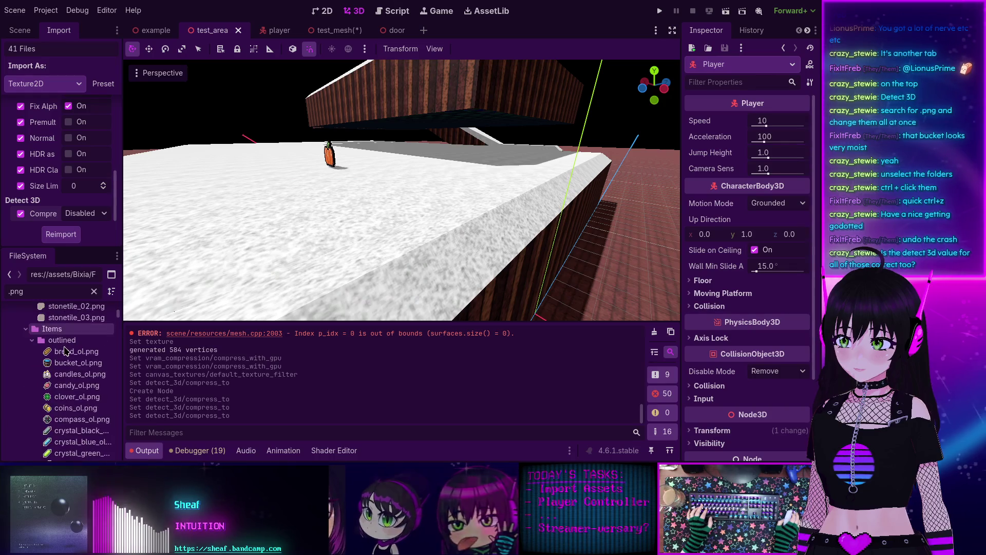
left_click(65, 351)
scroll(70, 348, "down", 5)
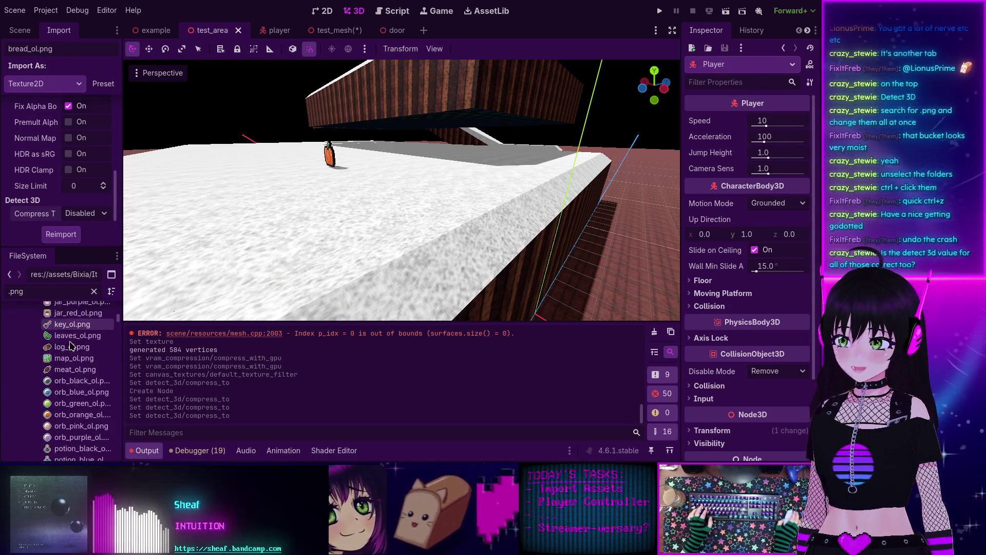
scroll(71, 346, "down", 20)
scroll(71, 355, "down", 10)
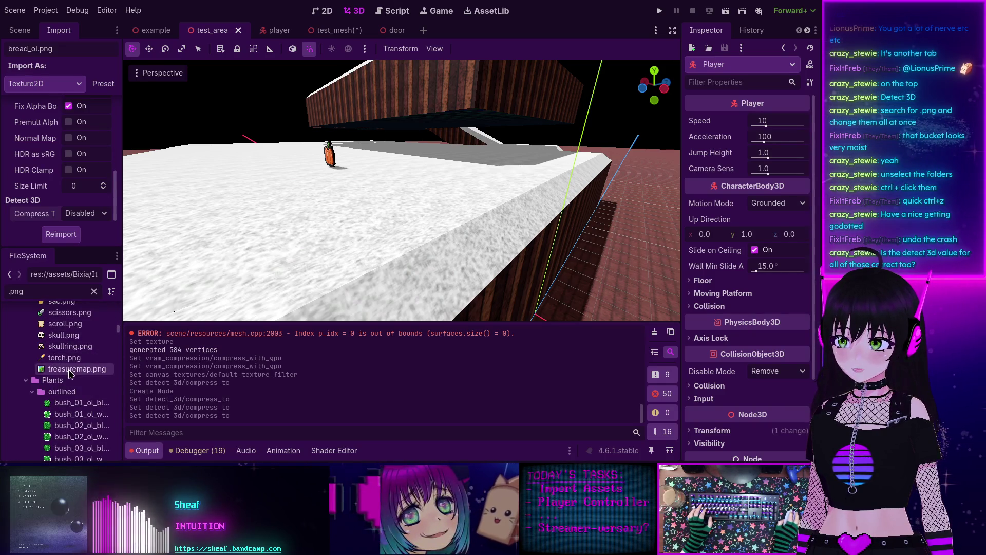
left_click(70, 370, "shift")
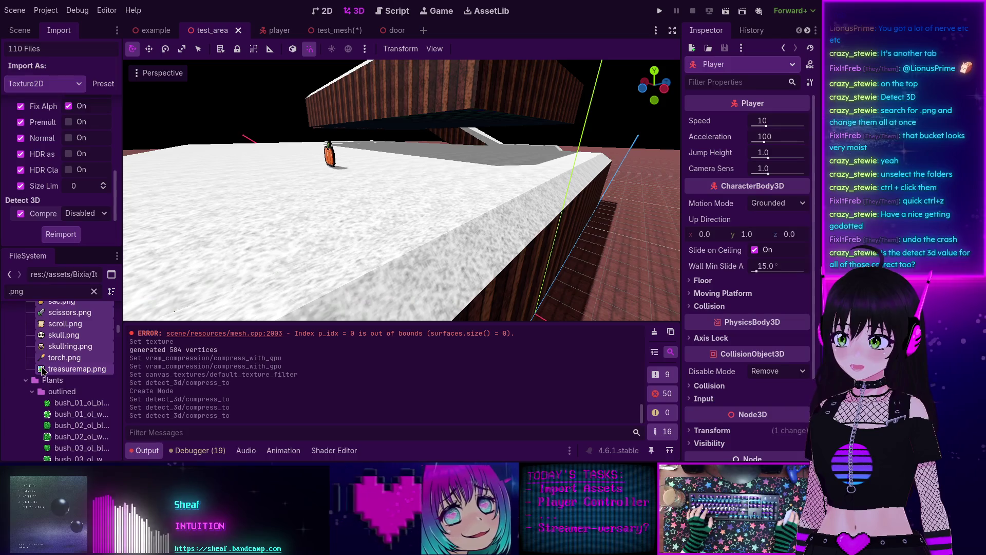
scroll(74, 190, "up", 5)
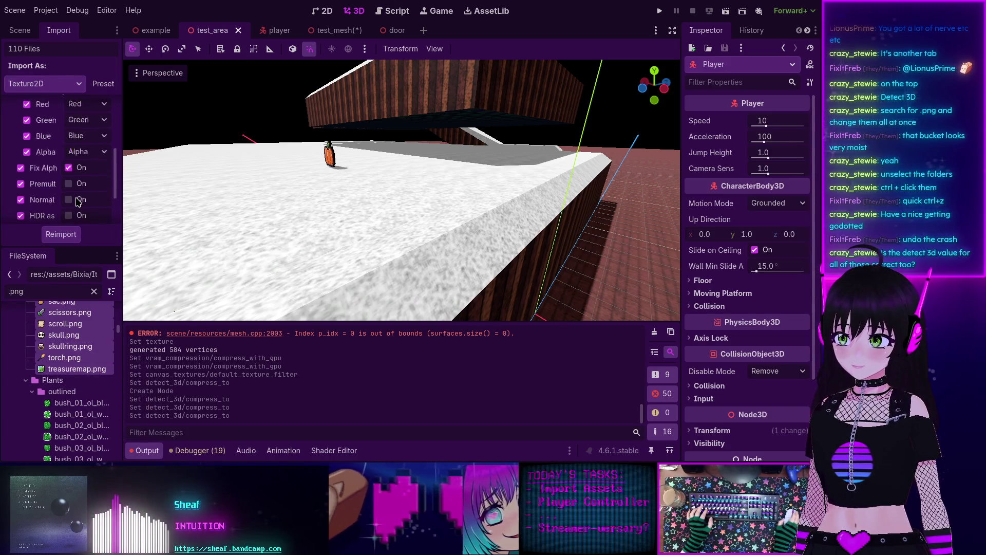
scroll(74, 203, "down", 4)
scroll(75, 205, "down", 1)
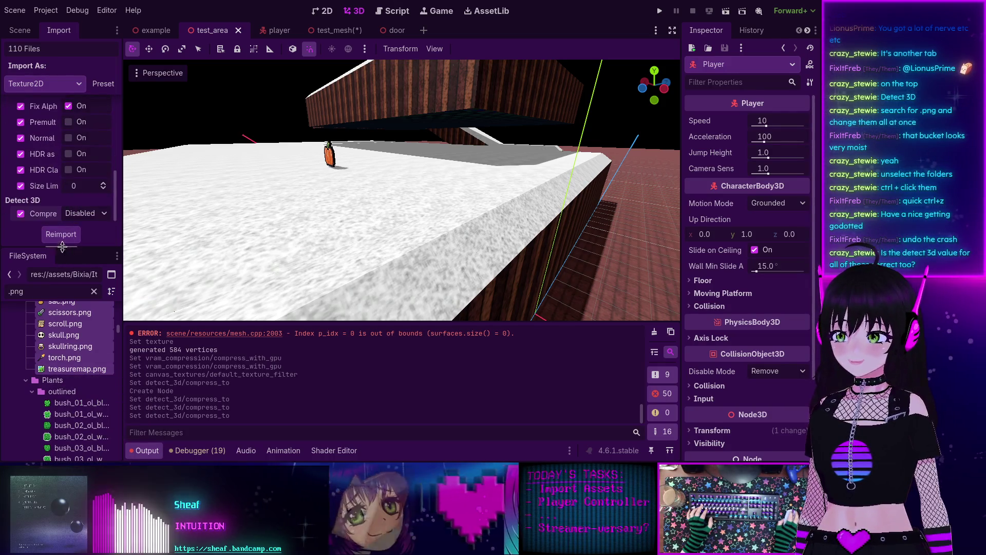
left_click(63, 238)
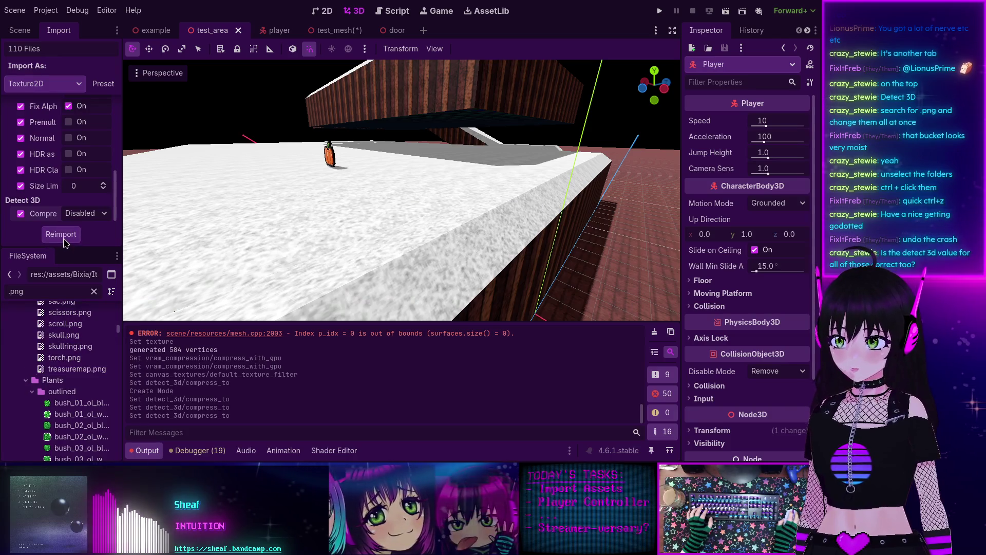
- Reimport the 19 Plants files, bush_01_ol_black.png through tree.png, with Lossless compression
left_click(75, 403)
scroll(77, 404, "down", 4)
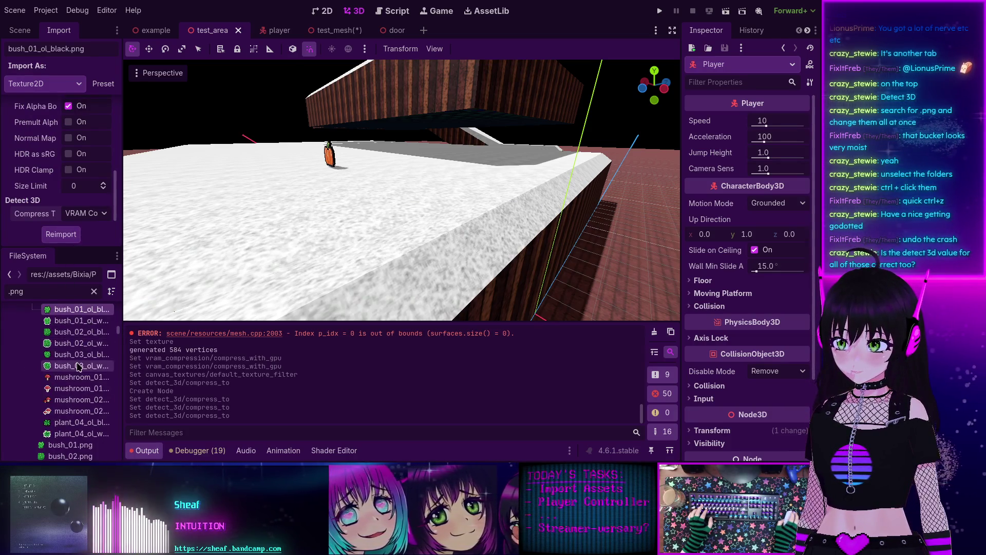
scroll(74, 365, "down", 6)
left_click(65, 381, "shift")
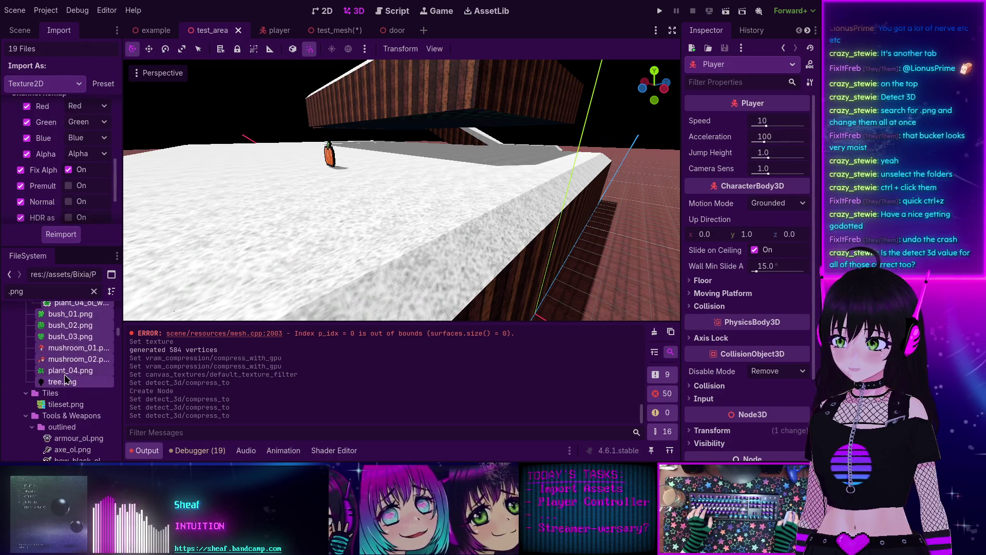
scroll(78, 168, "down", 3)
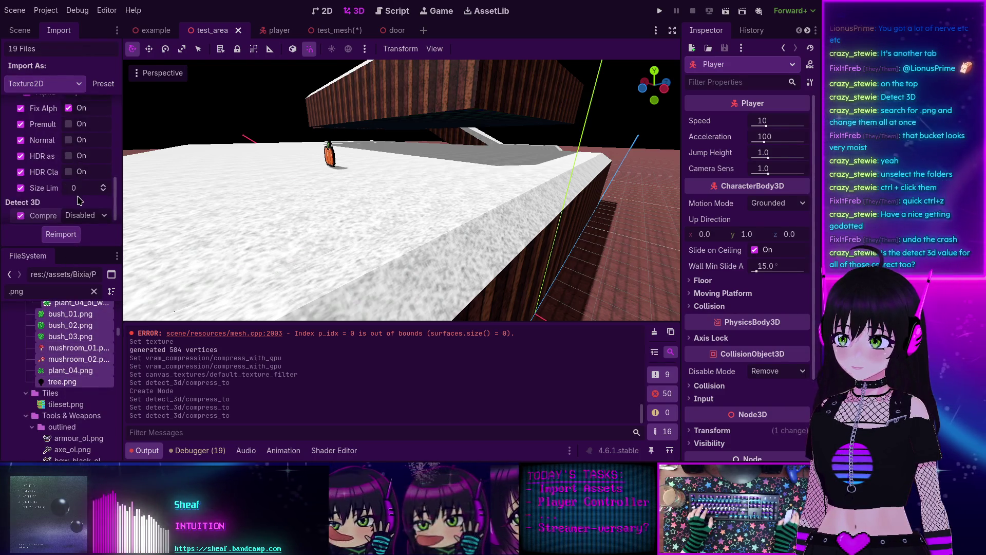
scroll(80, 200, "down", 1)
scroll(85, 221, "up", 10)
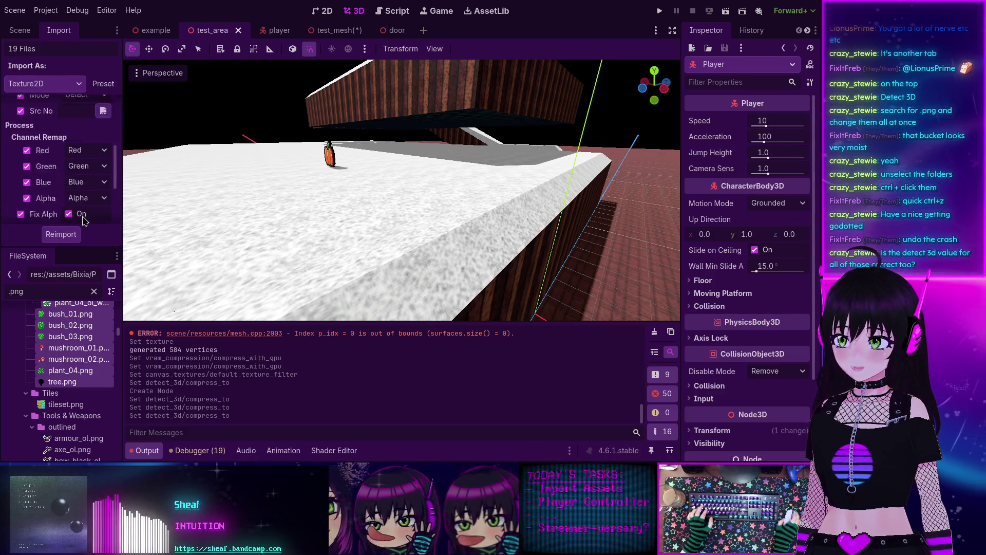
left_click(78, 115)
left_click(93, 135)
left_click(59, 236)
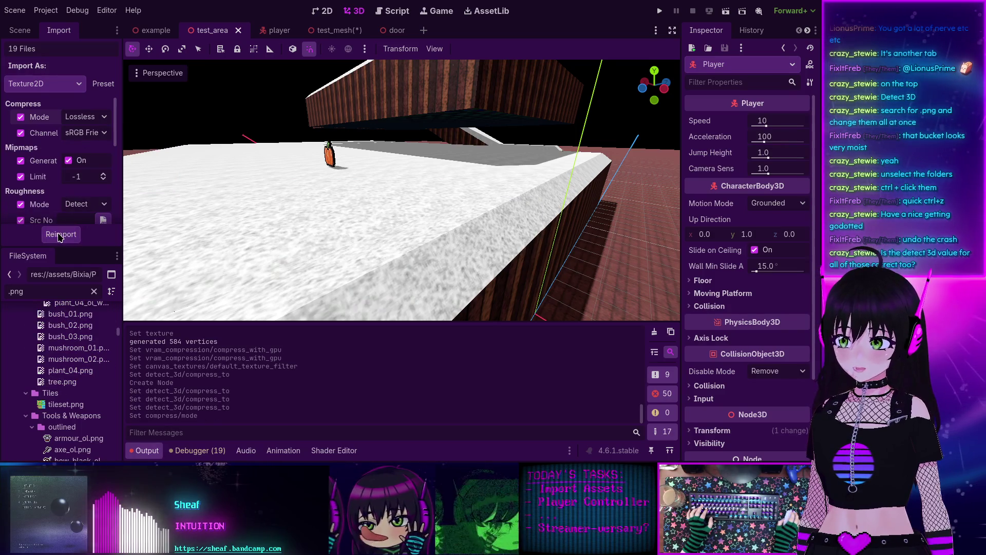
- Disable Detect 3D compression for tileset.png and reimport it
scroll(77, 349, "down", 1)
left_click(65, 386)
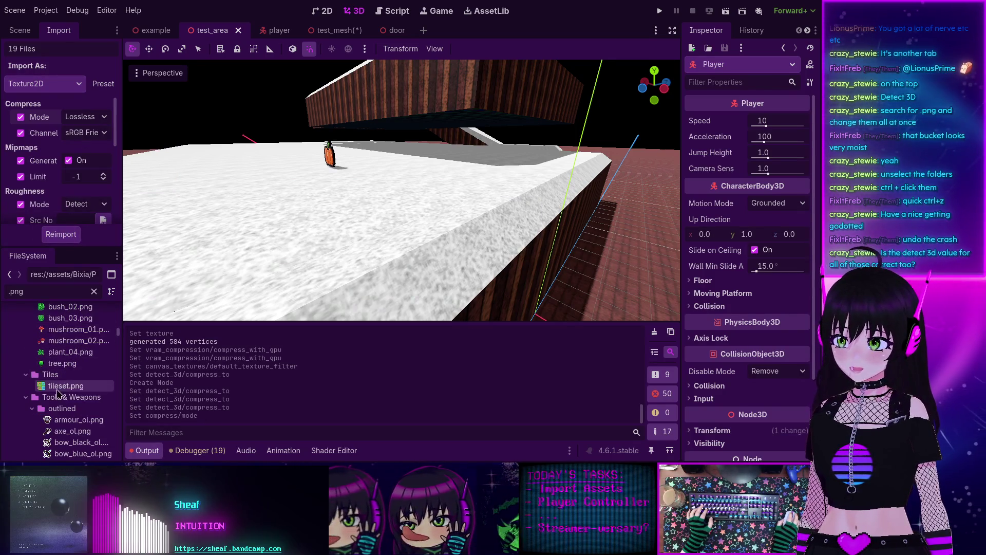
scroll(62, 164, "down", 5)
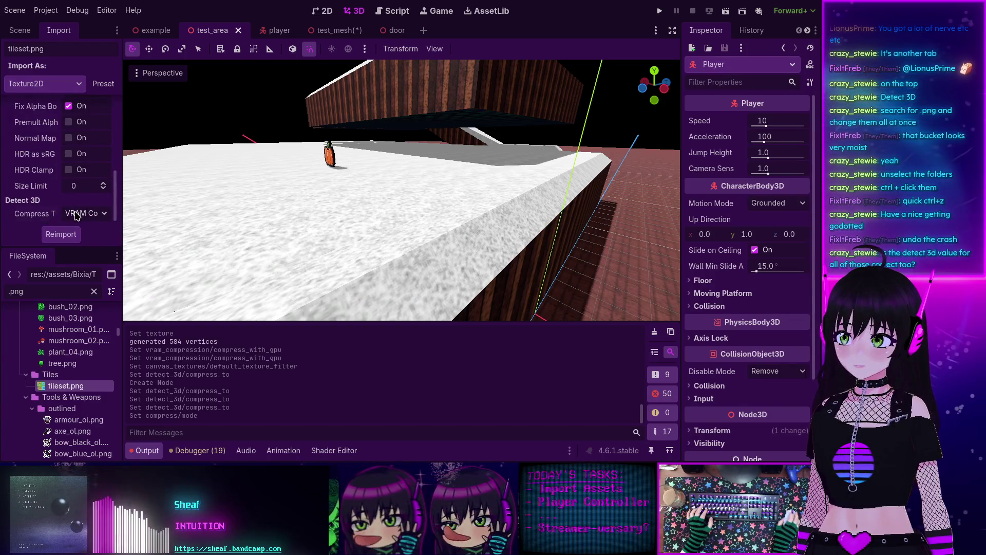
left_click(84, 213)
left_click(78, 231)
left_click(77, 233)
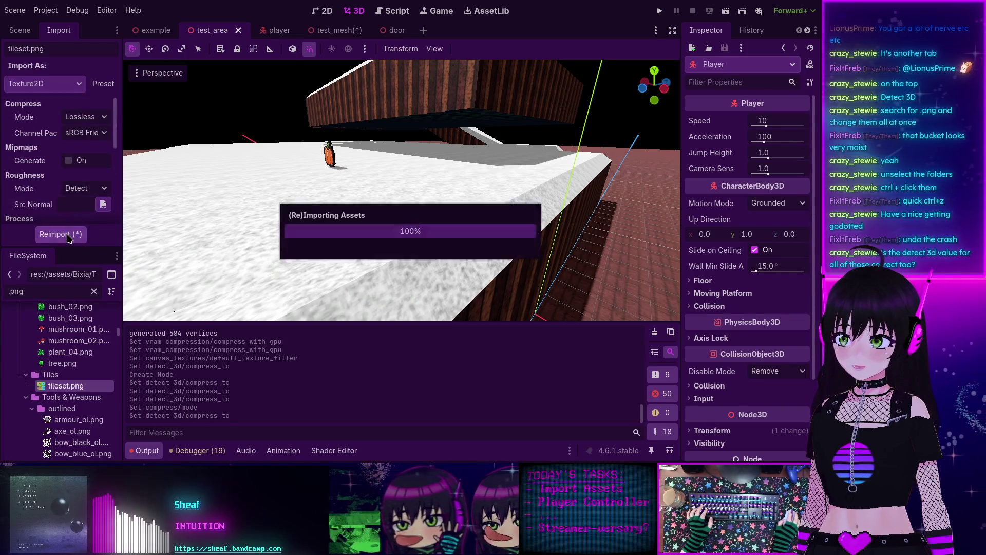
scroll(77, 359, "down", 4)
left_click(77, 374)
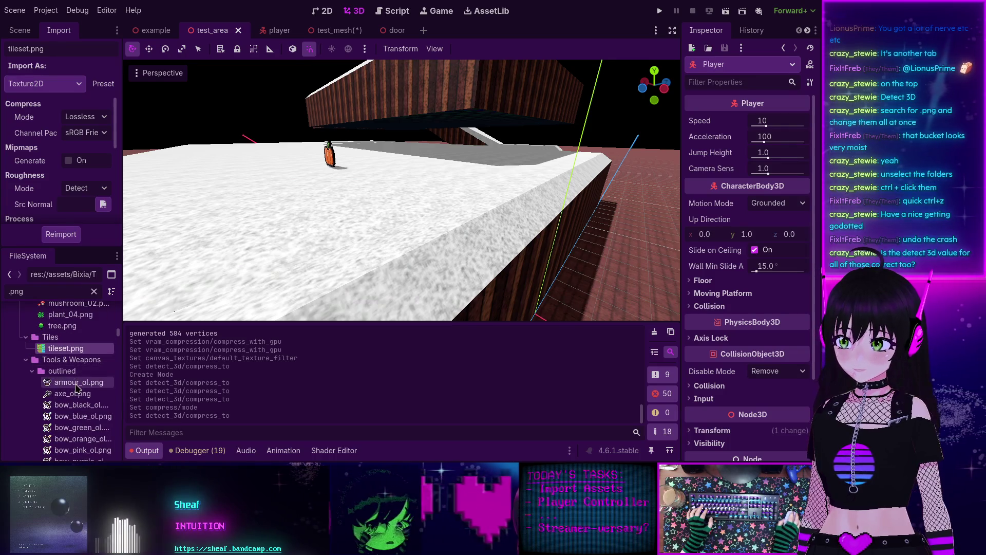
- Select the 121 weapon PNGs from armour_ol.png through cover.png, disable Detect 3D compression, and reimport
scroll(76, 388, "down", 1)
scroll(76, 388, "down", 10)
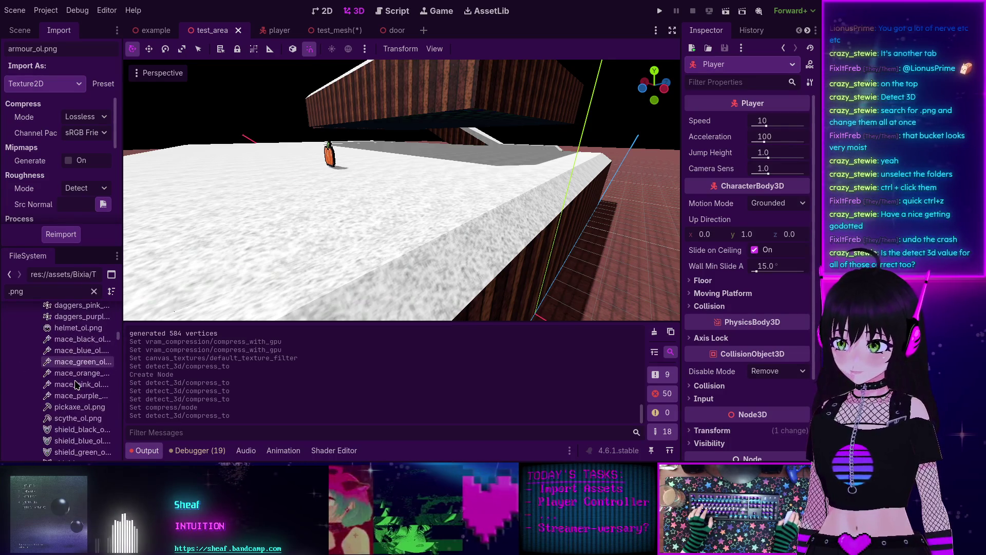
scroll(76, 384, "down", 4)
scroll(76, 384, "down", 10)
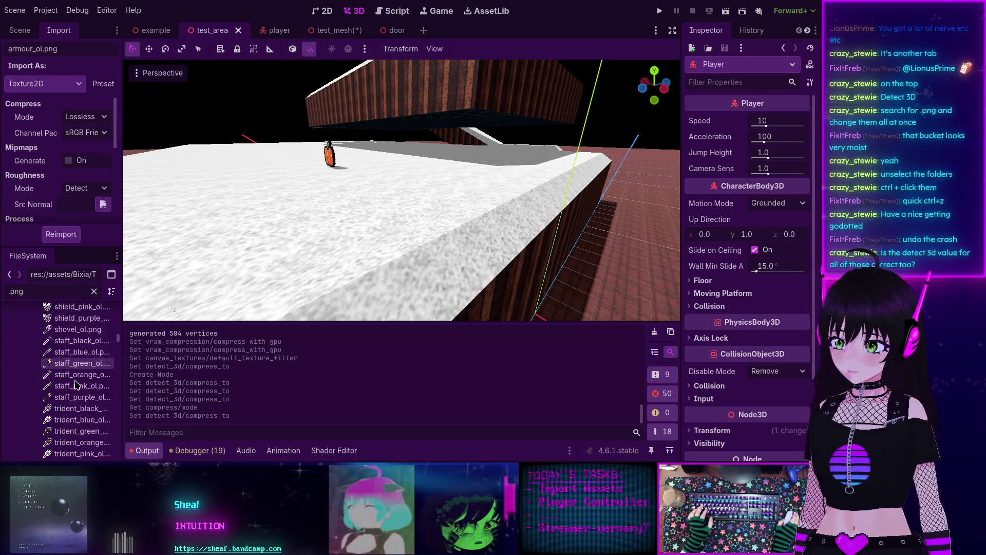
scroll(76, 385, "up", 10)
scroll(75, 390, "up", 10)
scroll(73, 393, "down", 20)
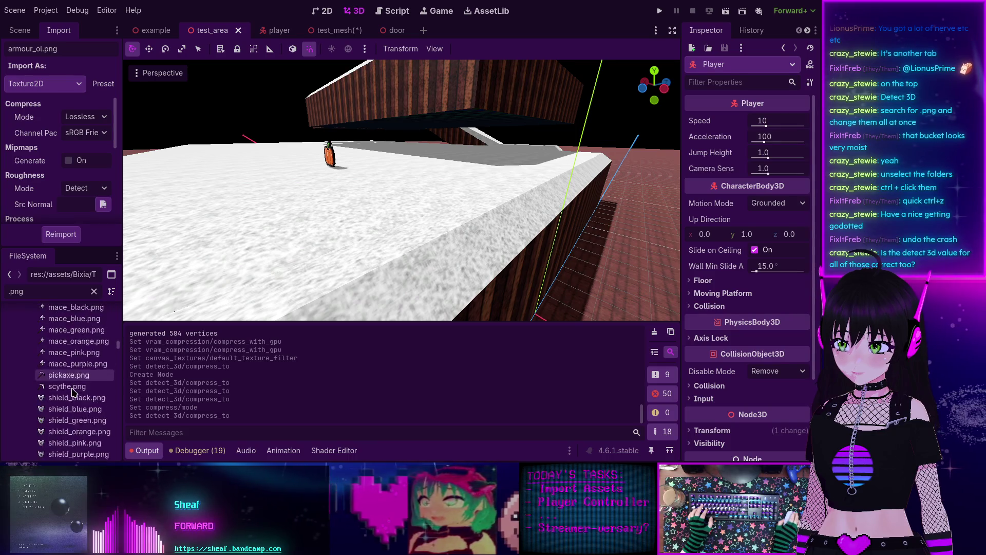
scroll(72, 393, "down", 12)
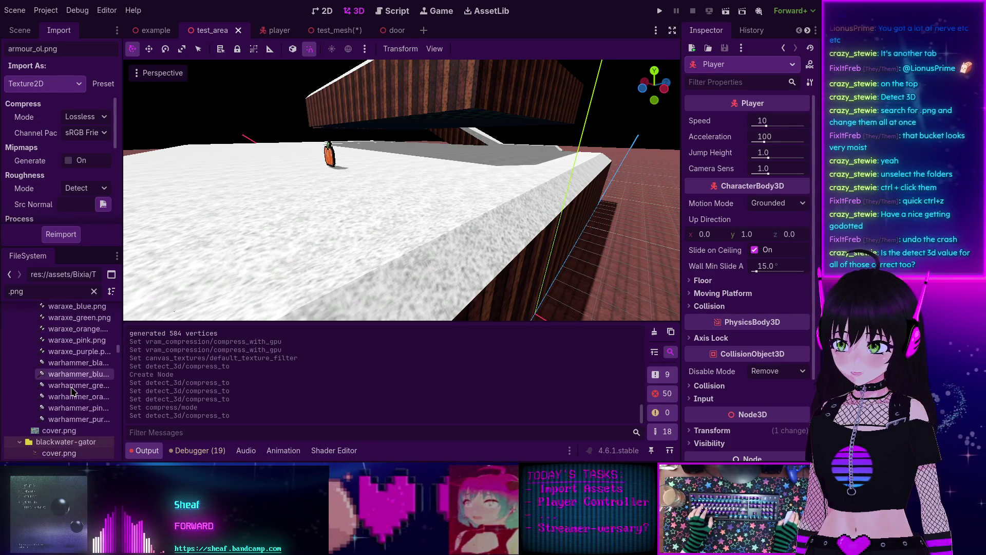
left_click(66, 412, "shift")
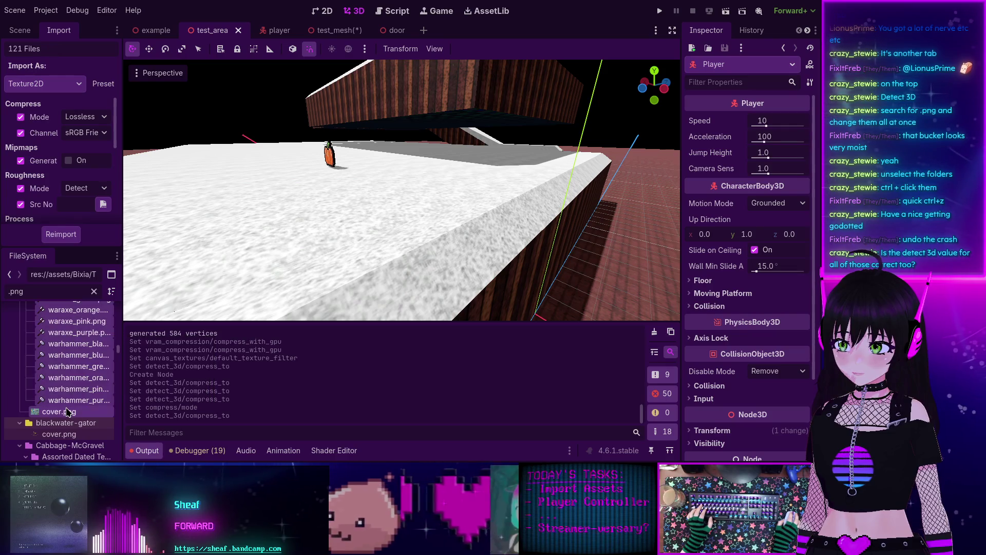
scroll(77, 154, "down", 10)
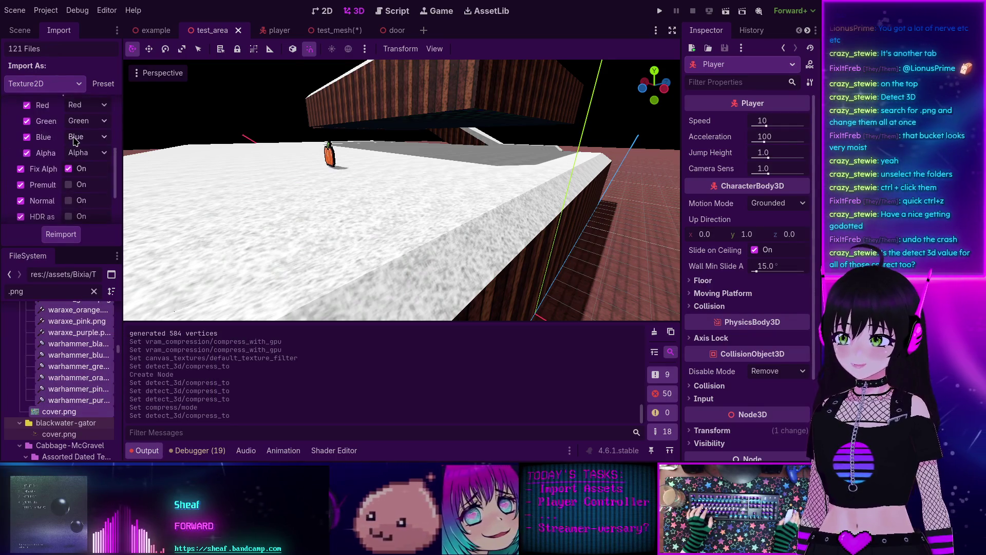
left_click(78, 215)
left_click(83, 233)
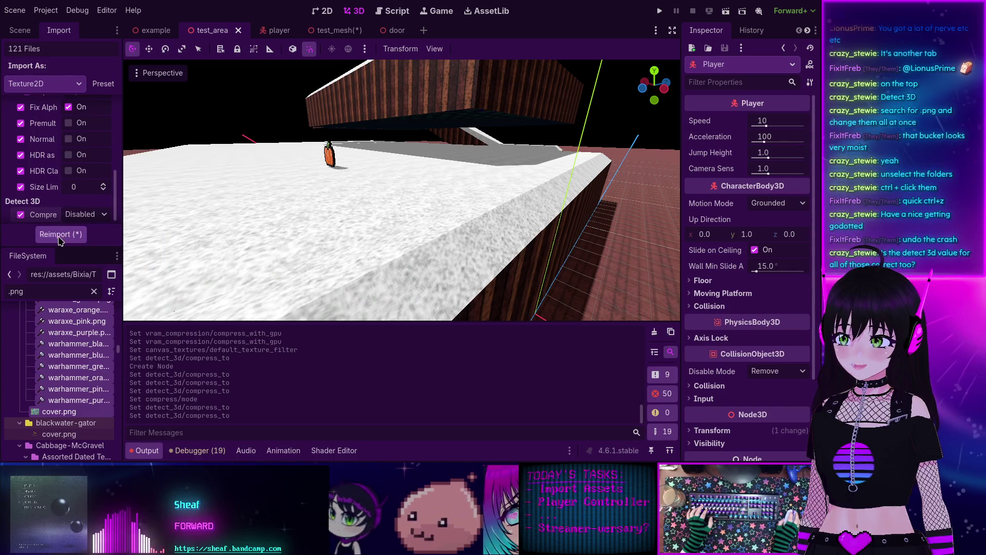
left_click(60, 238)
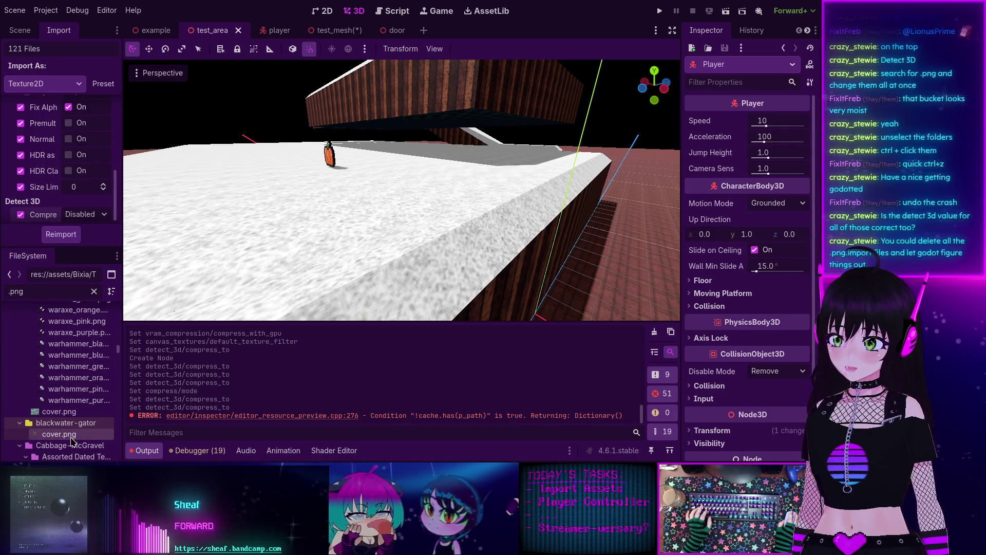
mouse_move(71, 441)
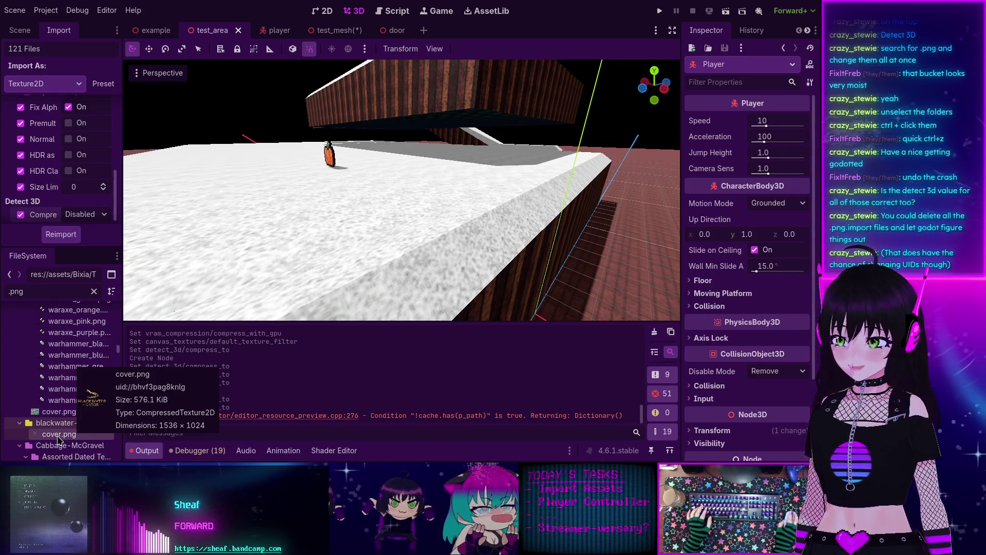
- Reimport the blackwater-gator cover.png with Detect 3D compression disabled
left_click(58, 436)
left_click(83, 213)
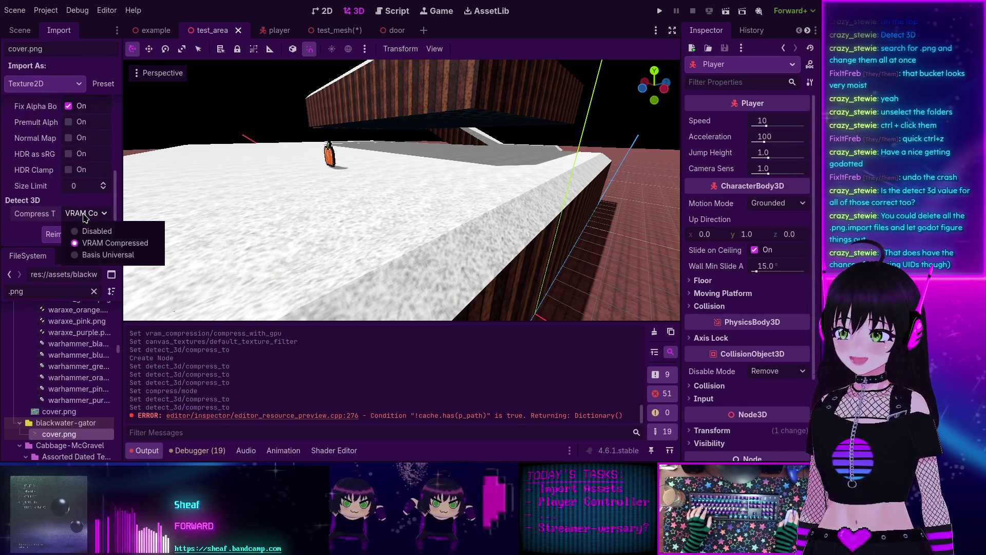
left_click(92, 230)
scroll(78, 206, "up", 5)
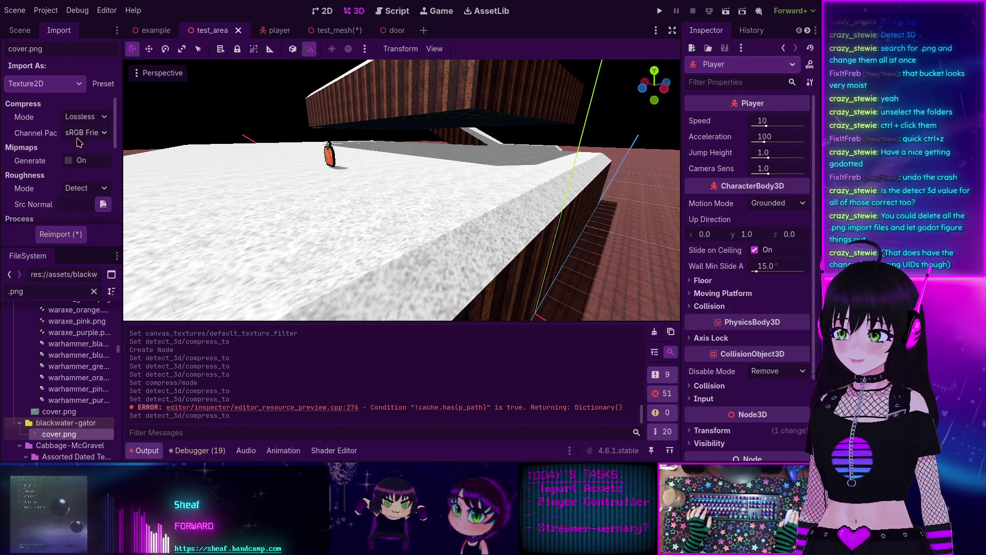
left_click(60, 233)
- Set Detect 3D compression to Disabled for frames water1a1 through water1a8
scroll(85, 354, "down", 3)
left_click(80, 407)
scroll(80, 405, "down", 1)
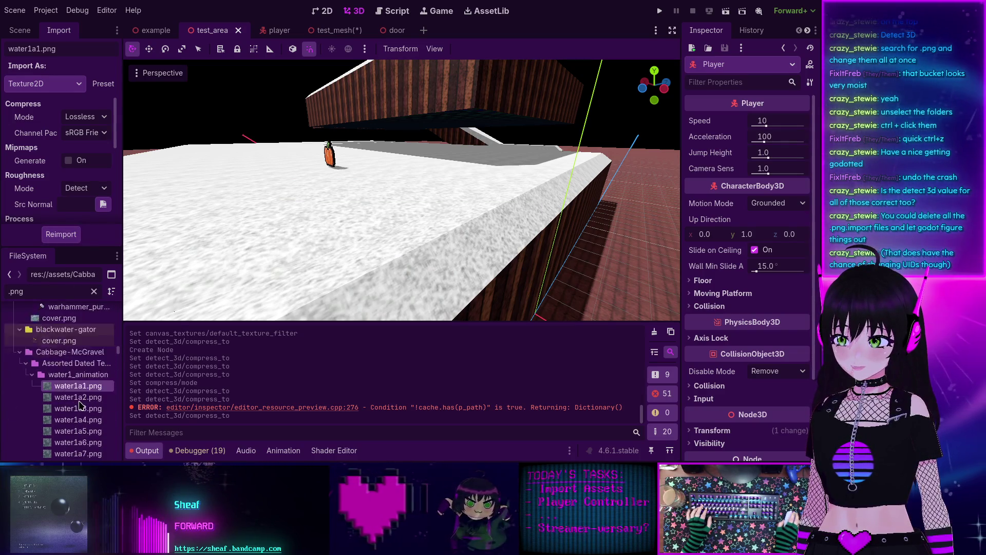
scroll(80, 406, "down", 2)
left_click(72, 392, "shift")
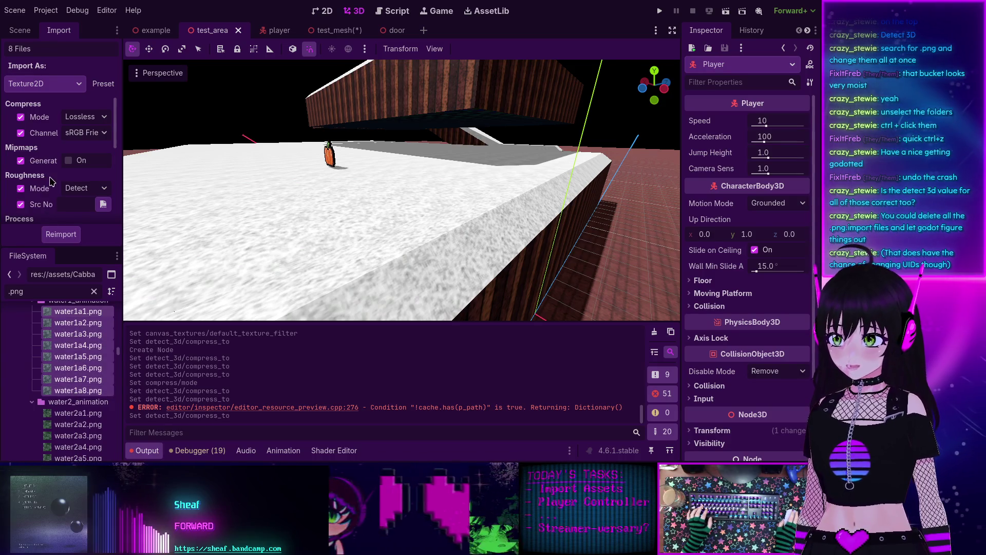
scroll(51, 181, "down", 5)
left_click(85, 214)
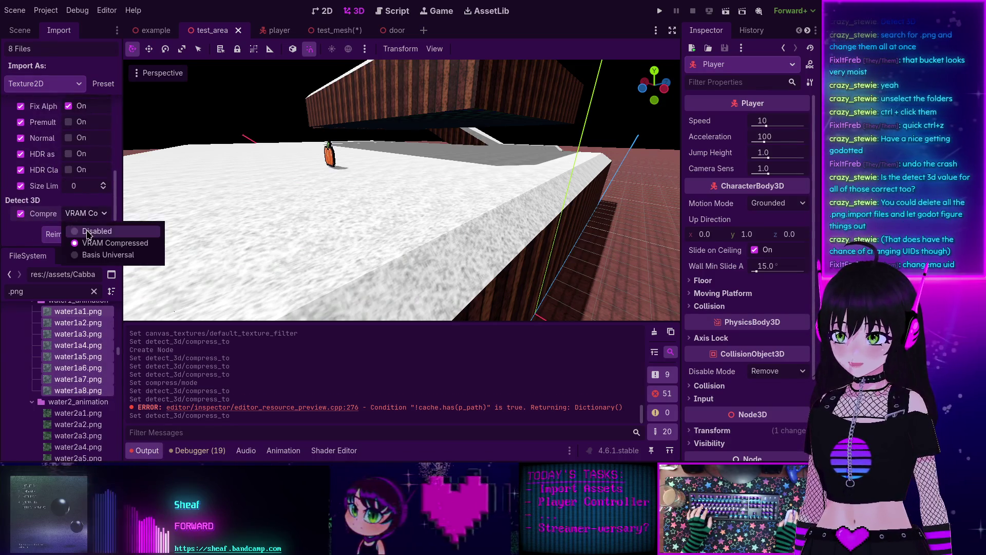
left_click(88, 232)
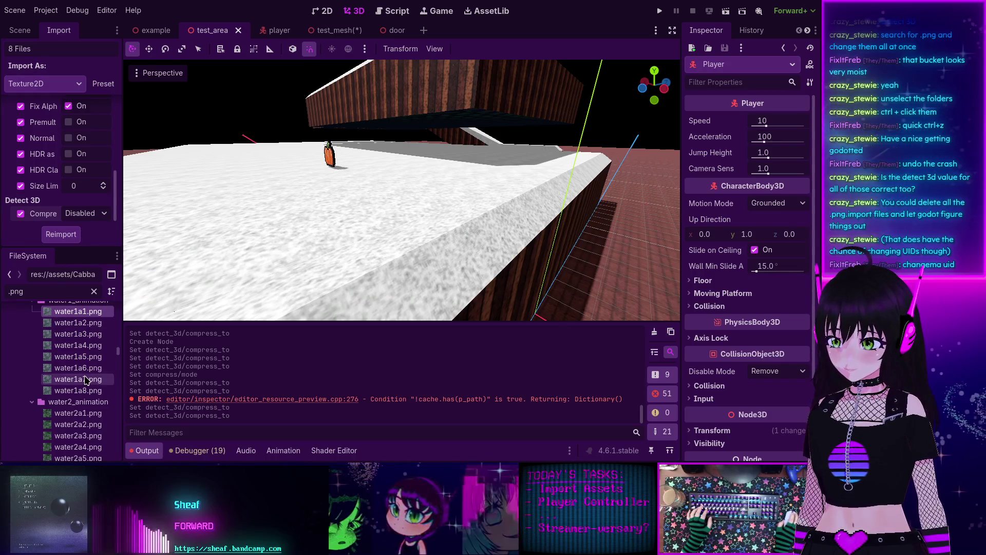
left_click(73, 390, "shift")
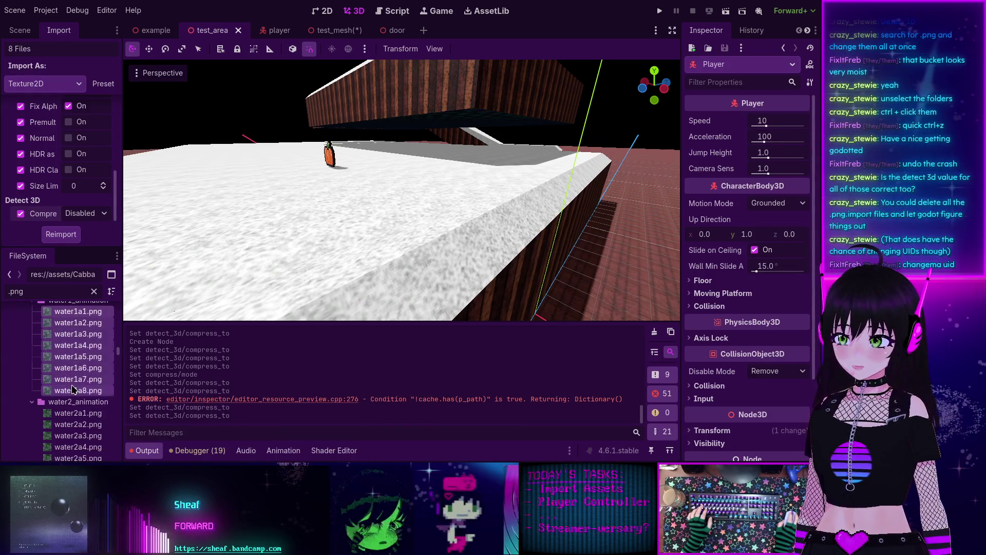
scroll(71, 203, "up", 5)
scroll(71, 208, "down", 5)
scroll(90, 362, "down", 3)
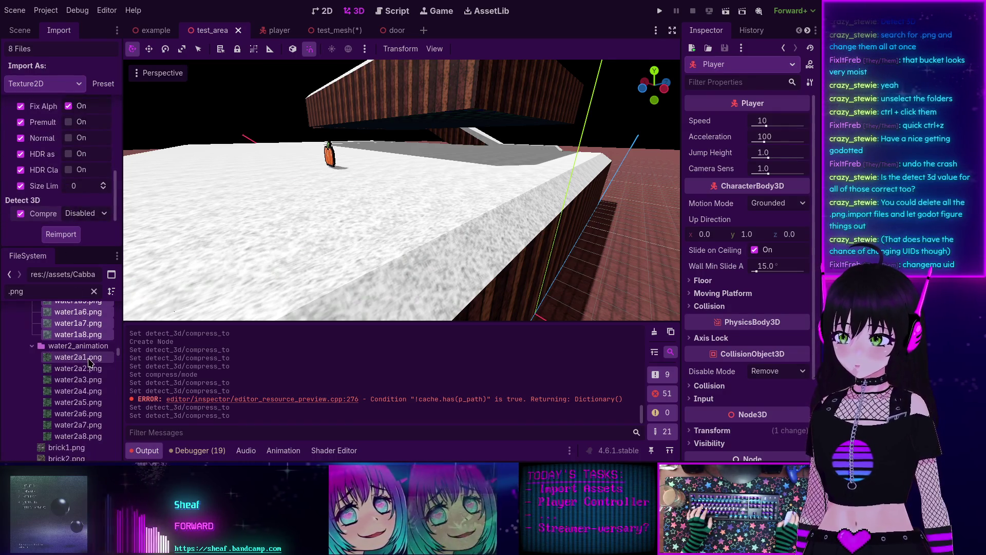
- Reimport the 73 files from water2a1.png through the wood pack's cover.png with Detect 3D disabled
left_click(81, 358)
scroll(80, 360, "down", 10)
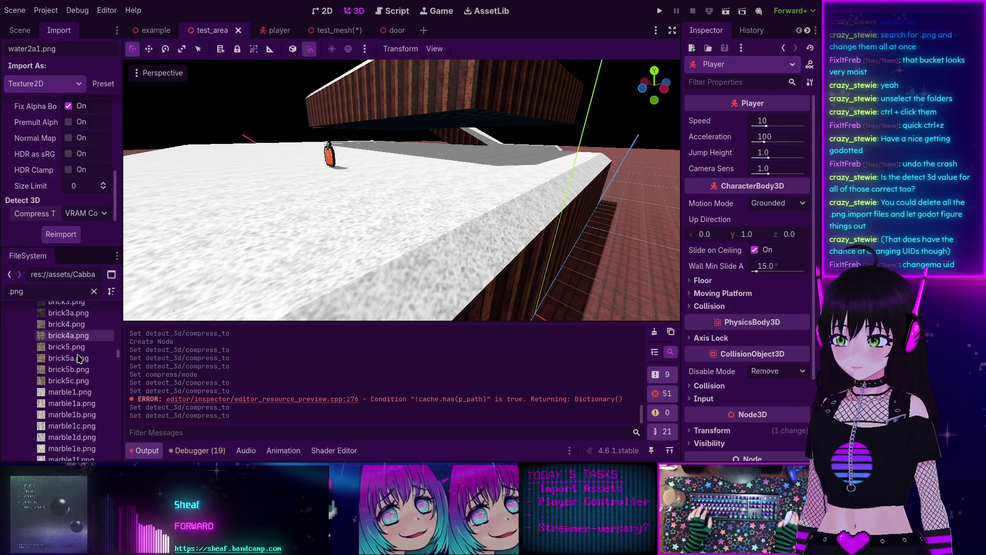
scroll(78, 358, "down", 10)
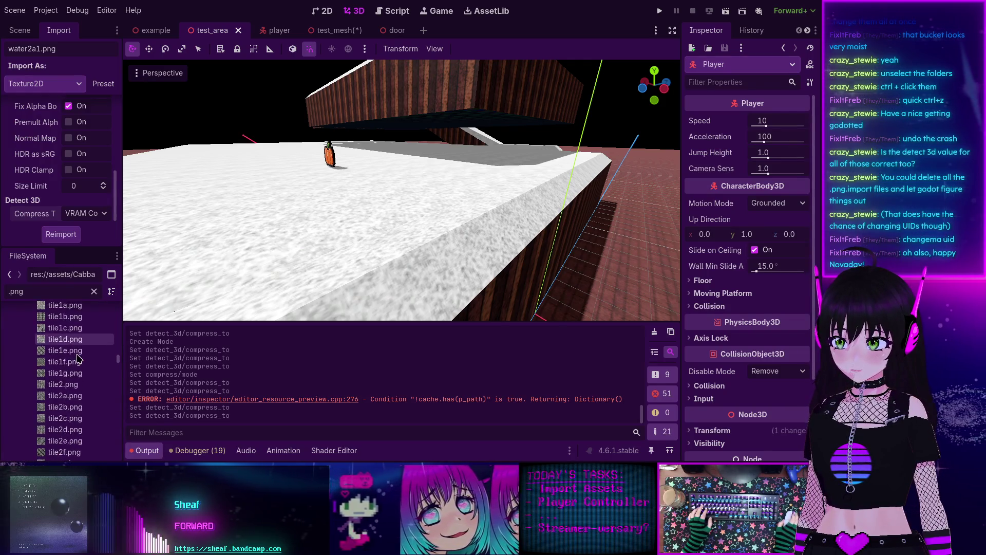
scroll(77, 358, "down", 5)
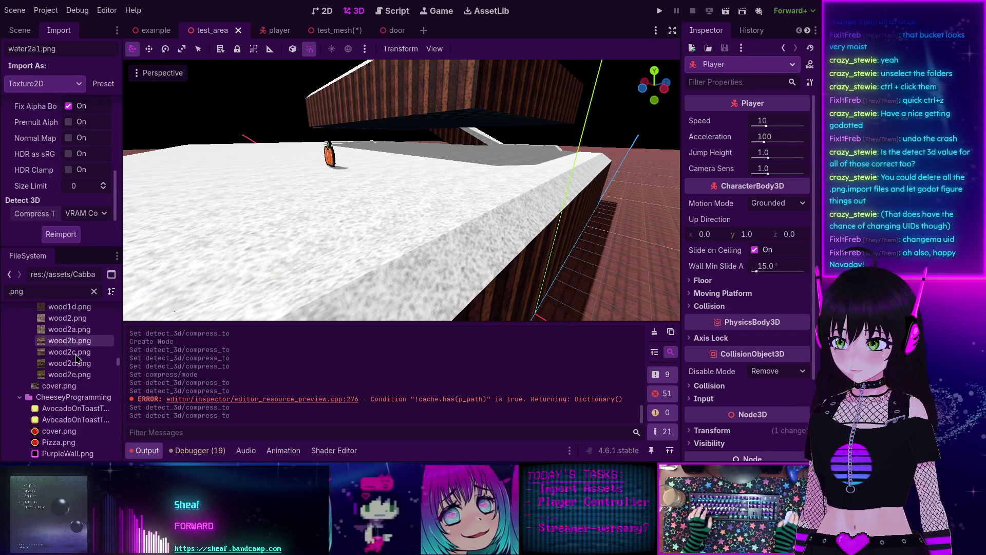
left_click(59, 386, "shift")
scroll(93, 159, "up", 5)
scroll(91, 175, "down", 5)
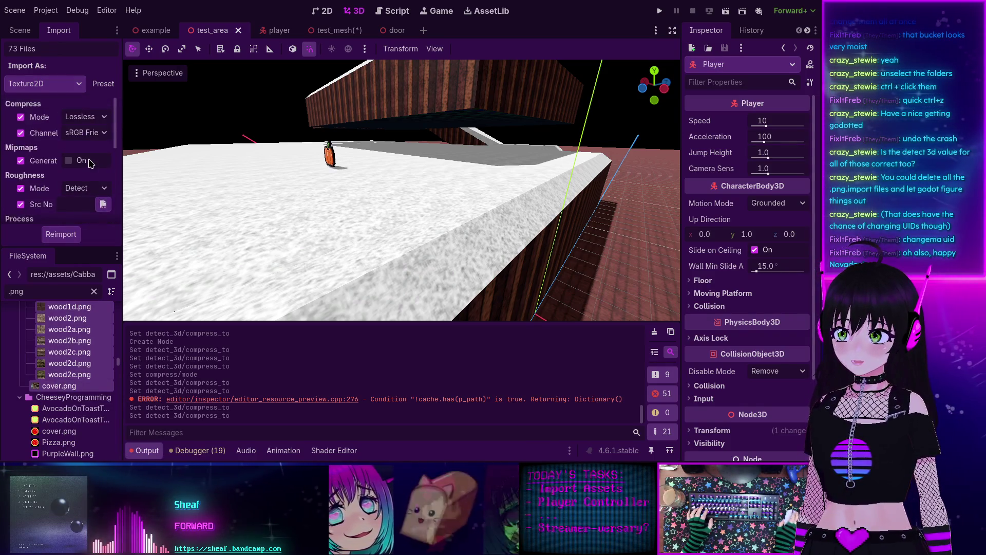
left_click(85, 213)
left_click(84, 230)
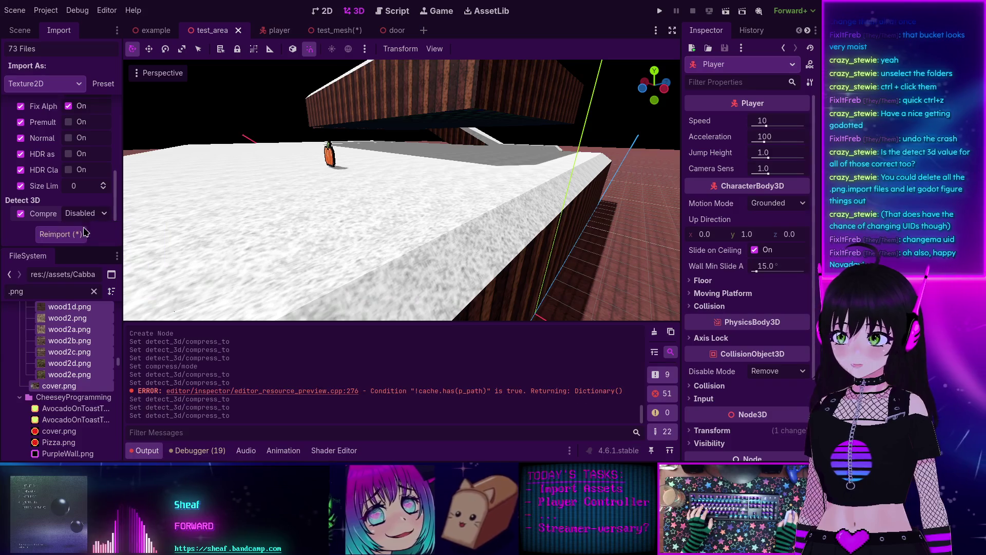
left_click(60, 237)
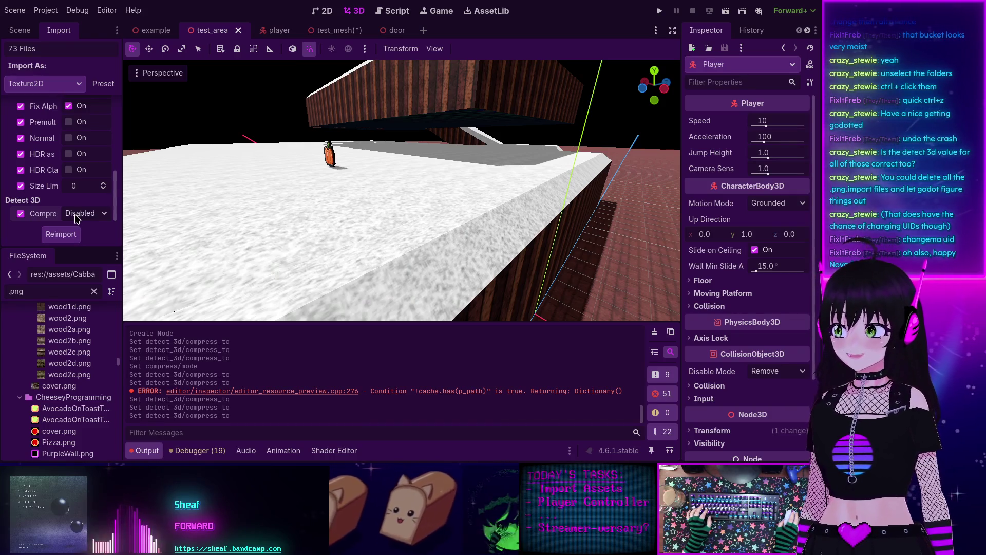
scroll(62, 379, "down", 2)
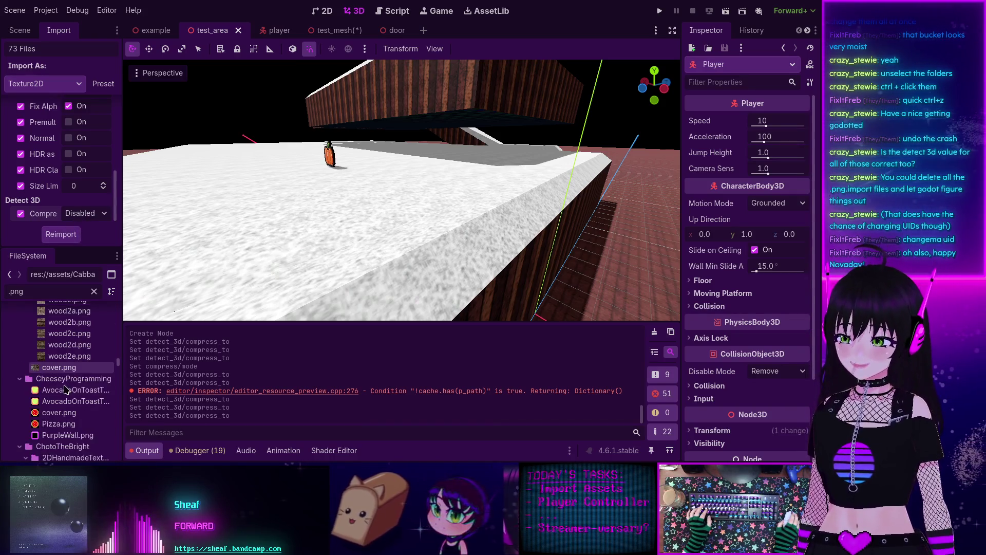
left_click(59, 416, "shift")
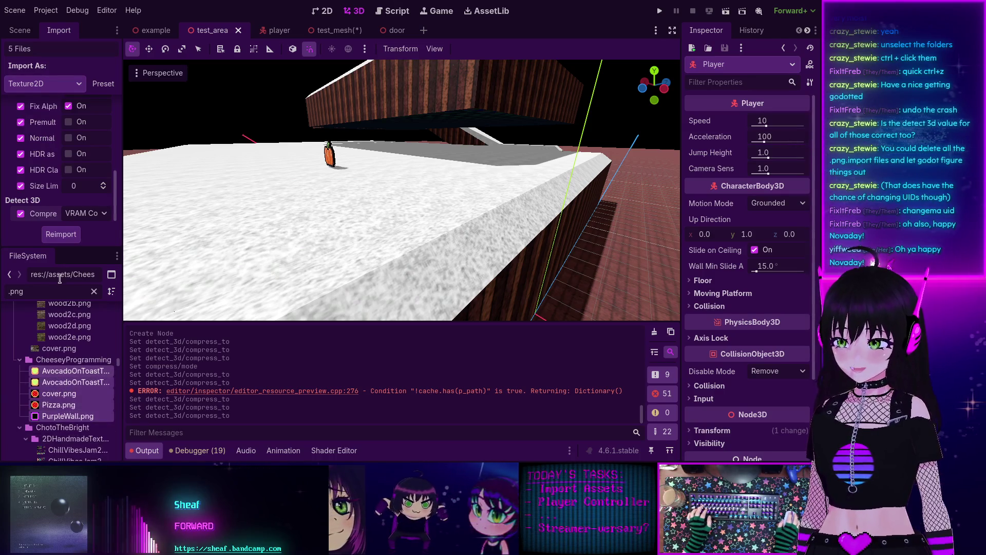
- Reimport the five CheeseyProgramming PNGs with Detect 3D compression disabled
scroll(64, 170, "up", 6)
scroll(65, 171, "down", 2)
scroll(64, 195, "down", 3)
left_click(77, 216)
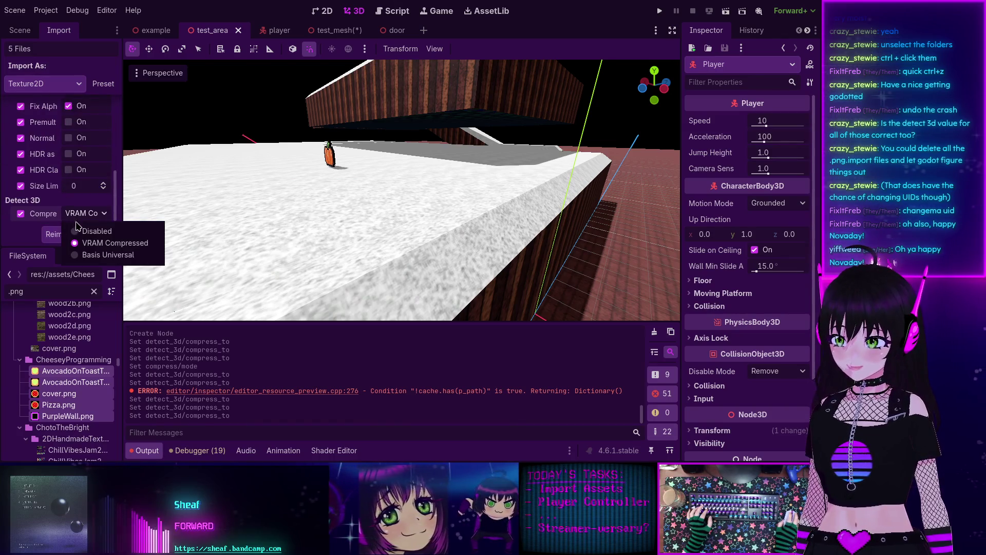
left_click(65, 229)
left_click(65, 233)
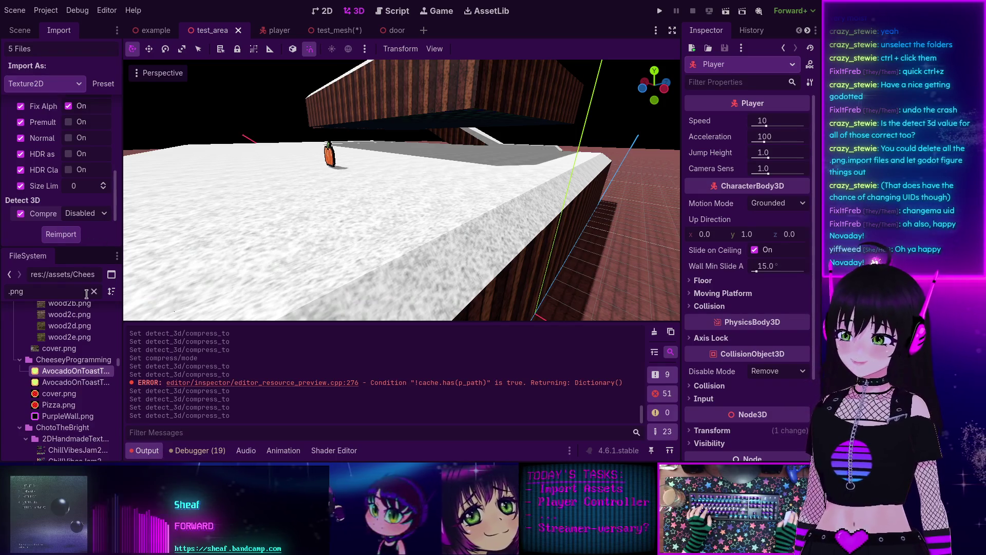
- Change the compression setting of the three ChotoTheBright textures and reimport them
scroll(75, 391, "down", 3)
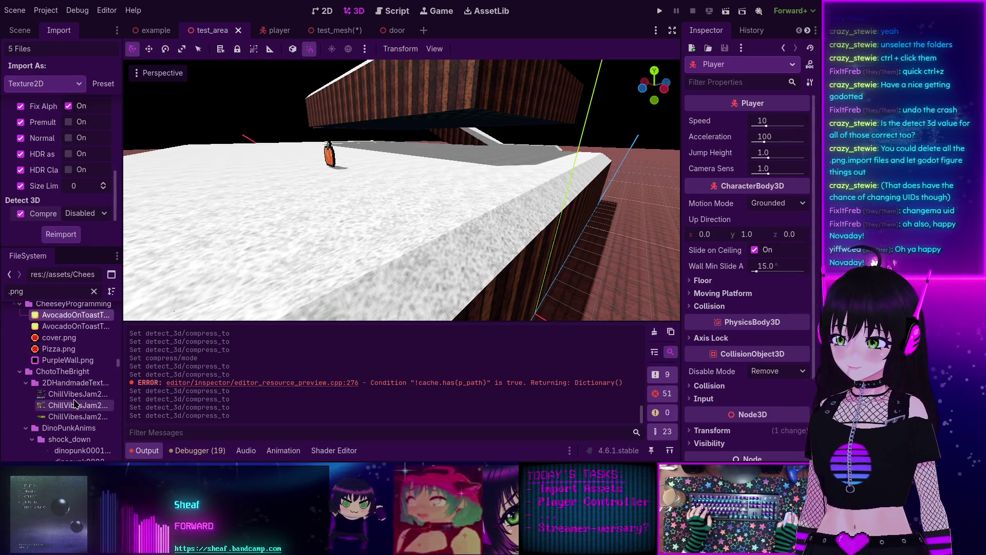
left_click(74, 393)
left_click(75, 416, "shift")
left_click(85, 213)
left_click(97, 224)
scroll(66, 185, "down", 4)
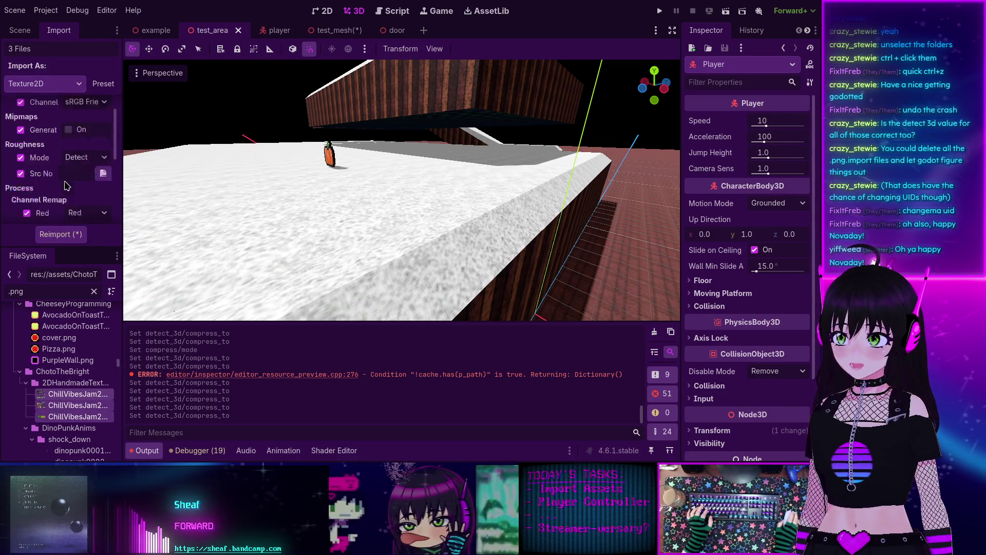
scroll(66, 185, "down", 5)
left_click(57, 232)
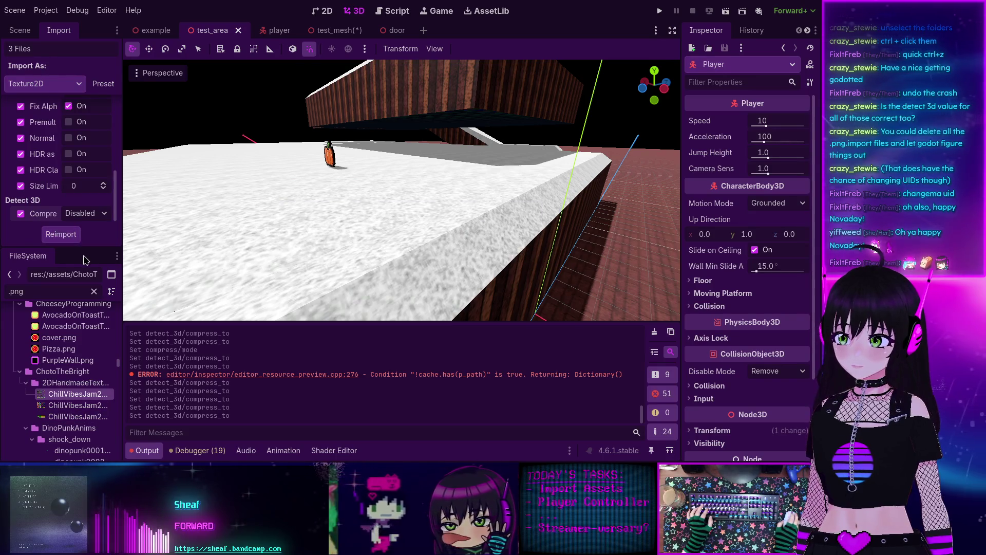
scroll(71, 361, "down", 5)
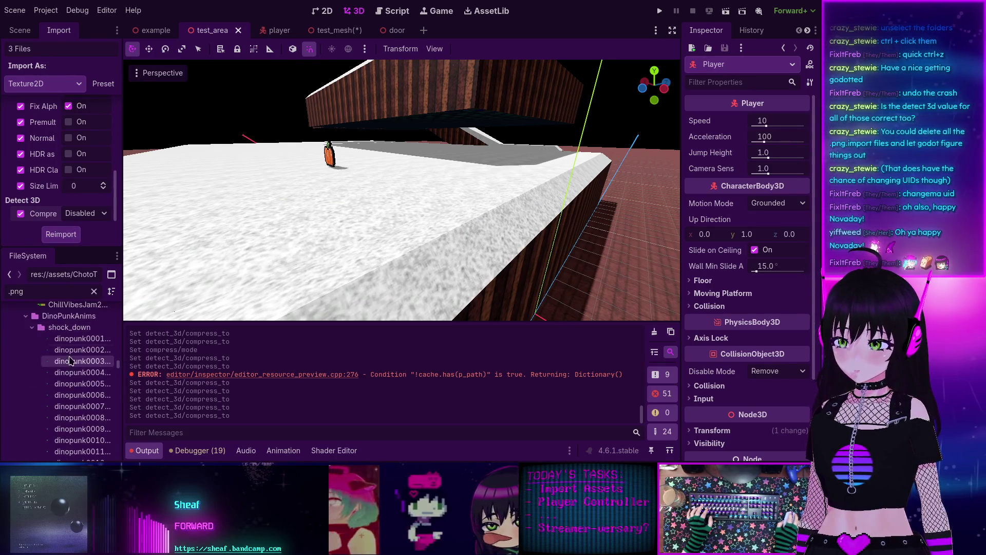
- Reimport the 43 dinopunk shock_down frames with Detect 3D compression disabled
left_click(72, 338)
scroll(71, 359, "down", 8)
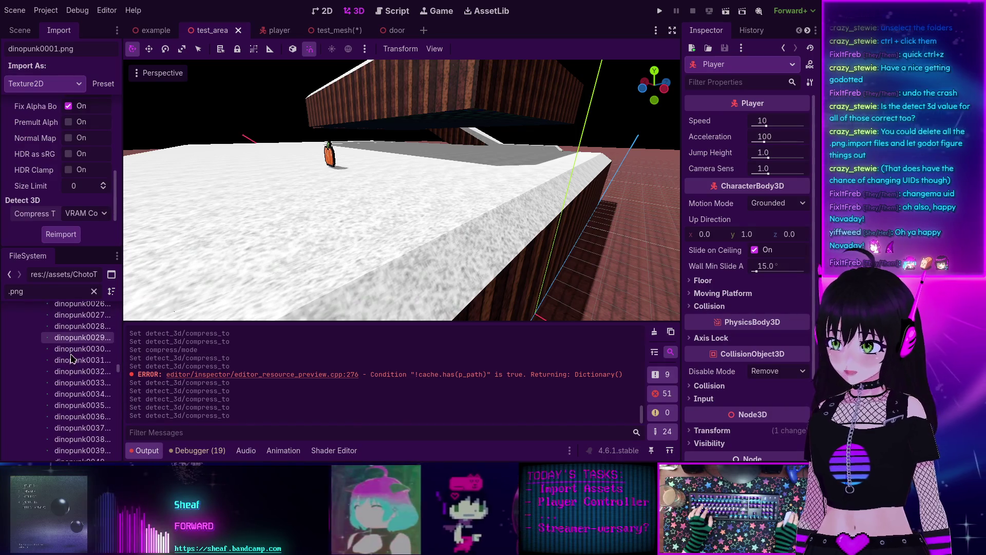
scroll(72, 359, "down", 4)
left_click(78, 361, "shift")
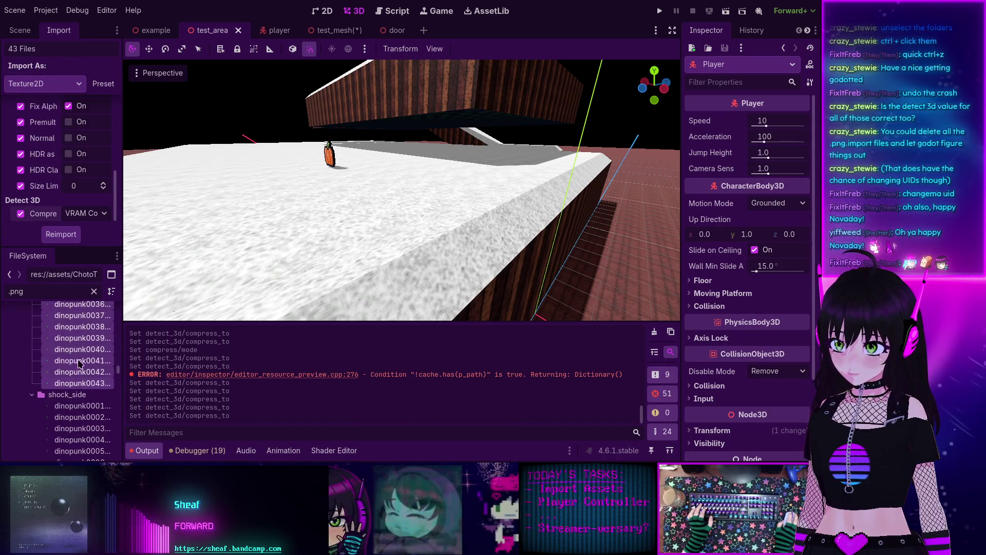
left_click(85, 216)
left_click(85, 227)
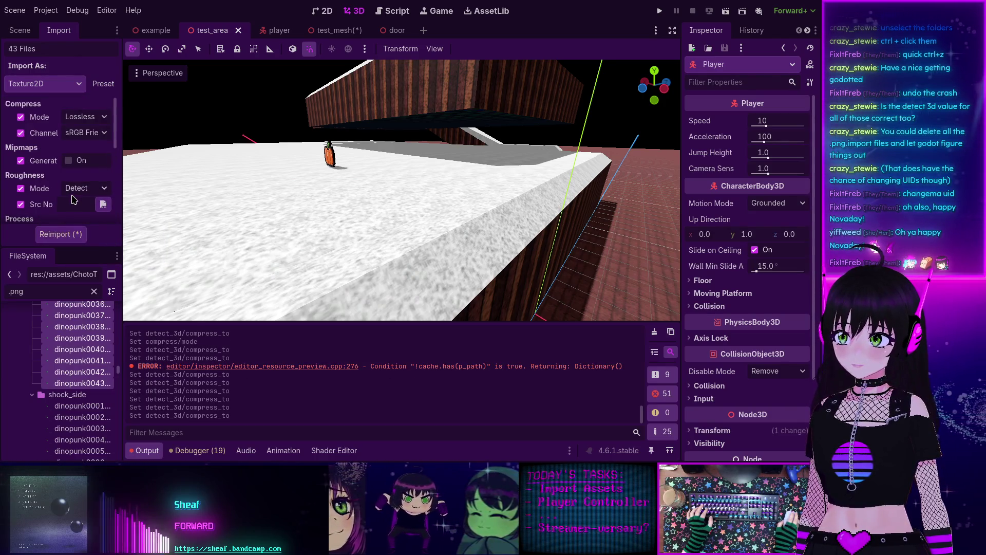
scroll(73, 210, "down", 4)
left_click(61, 234)
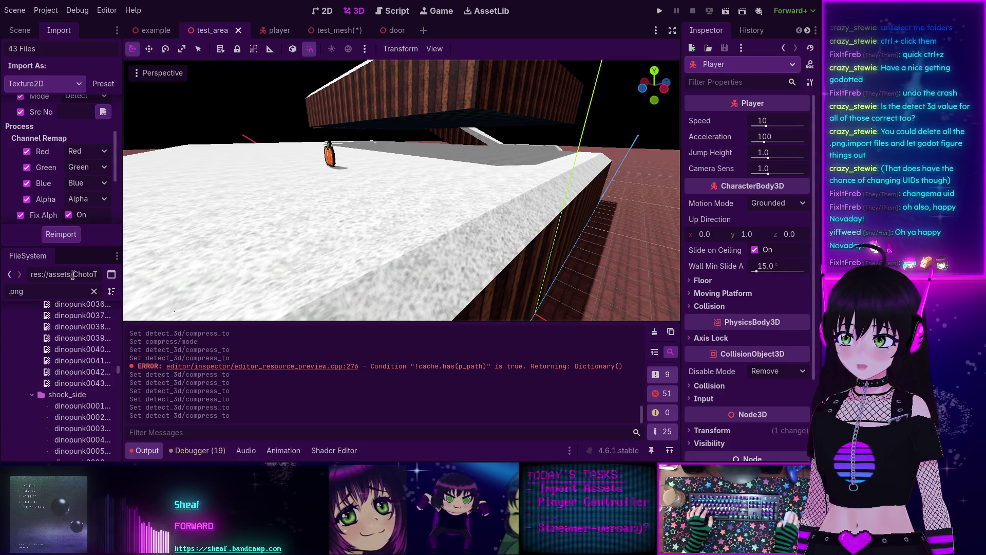
- Reimport the shock_side frames with Detect 3D compression disabled
scroll(68, 354, "down", 2)
scroll(68, 355, "down", 1)
left_click(68, 354)
scroll(70, 354, "down", 15)
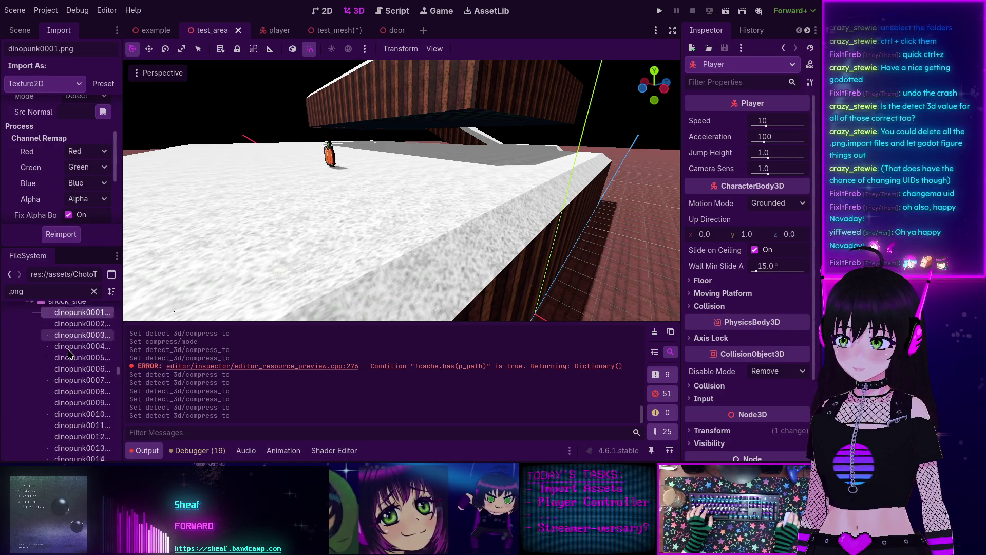
scroll(70, 354, "down", 5)
left_click(74, 375, "shift")
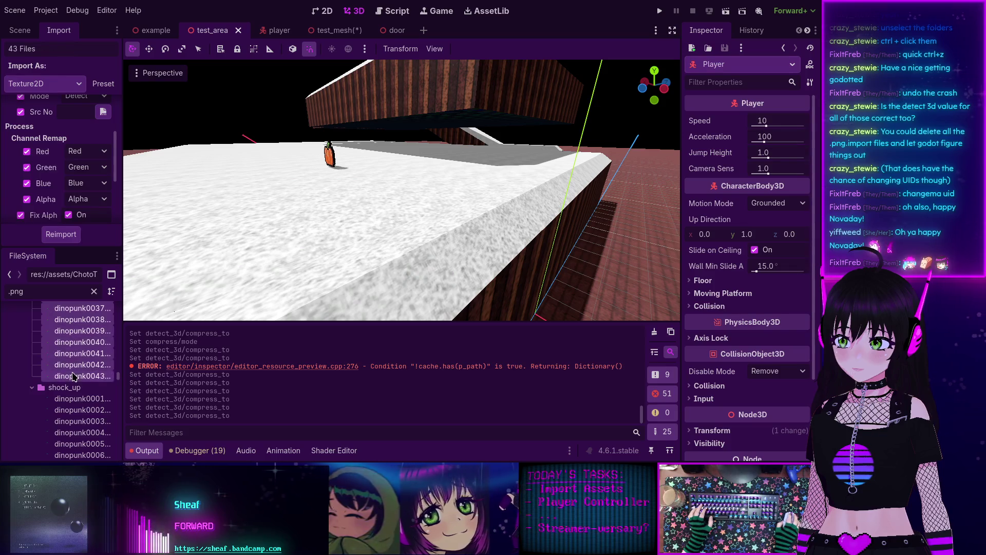
scroll(86, 218, "down", 3)
left_click(86, 214)
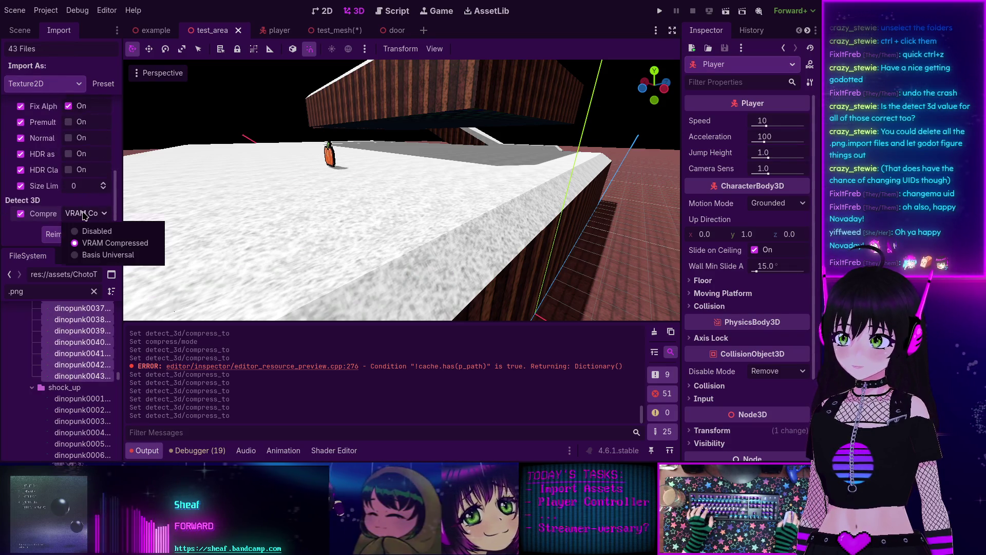
left_click(90, 226)
scroll(70, 188, "up", 2)
scroll(69, 188, "up", 3)
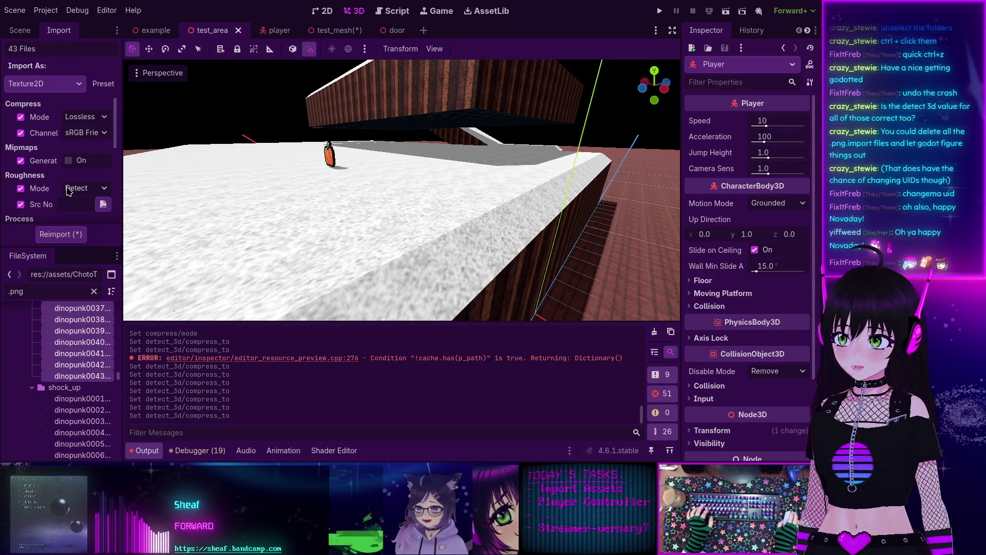
left_click(60, 235)
- Reimport the shock_up frames through 0043 with Detect 3D compression disabled
scroll(67, 349, "down", 5)
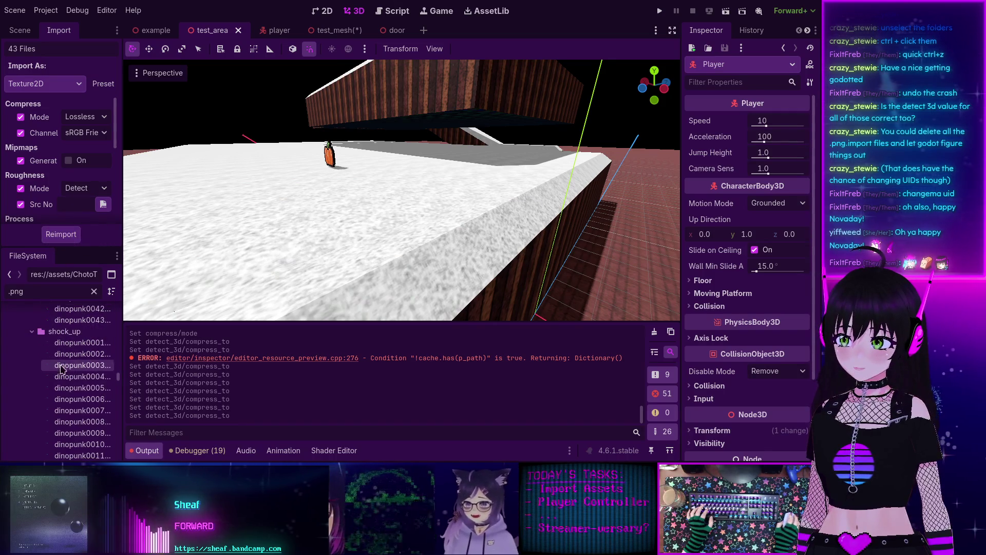
scroll(61, 341, "down", 12)
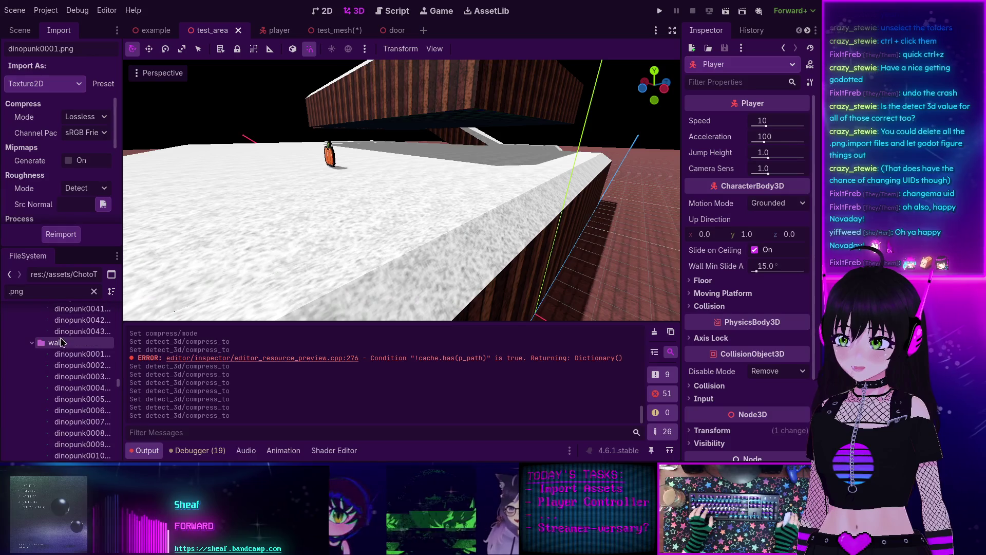
left_click(77, 333, "shift")
scroll(77, 204, "down", 5)
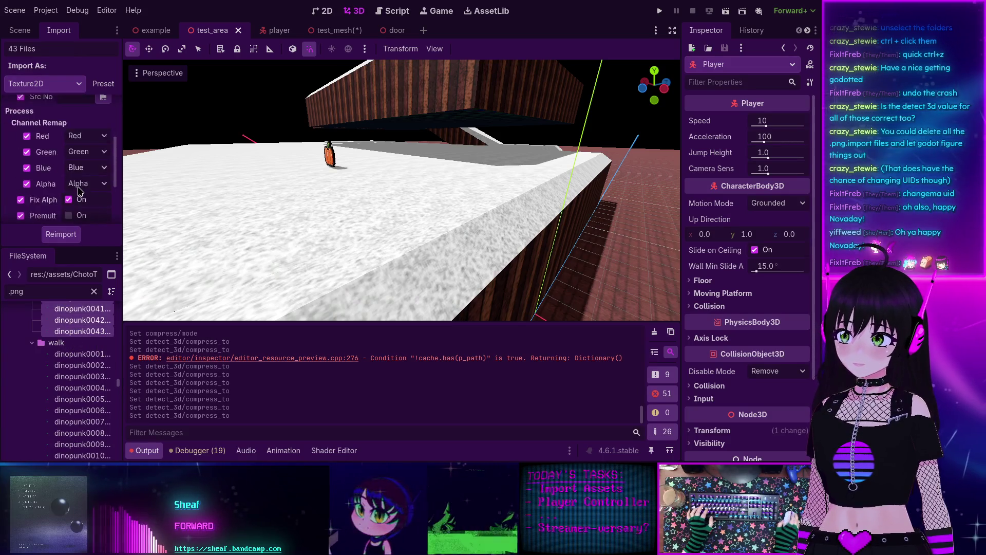
left_click(85, 213)
left_click(87, 229)
scroll(77, 216, "up", 5)
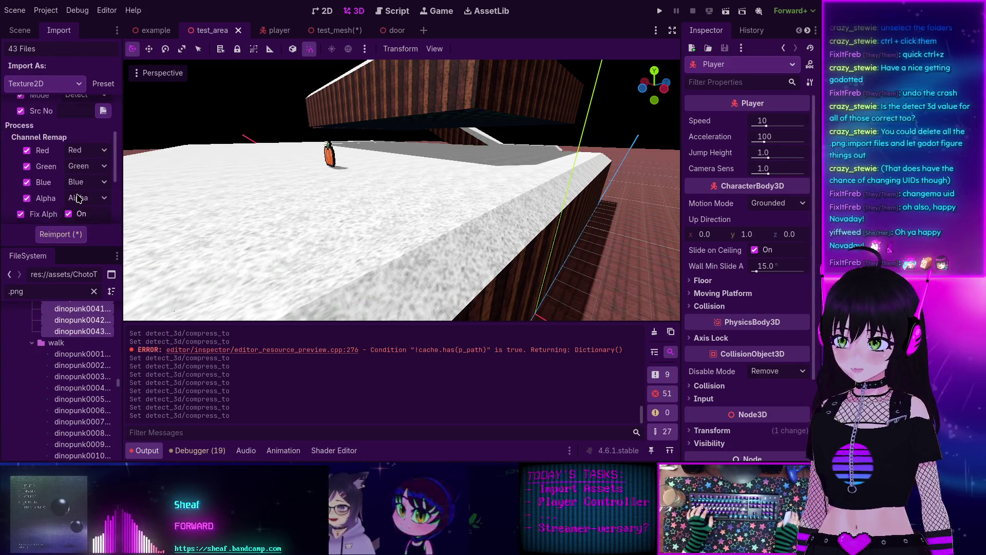
left_click(77, 234)
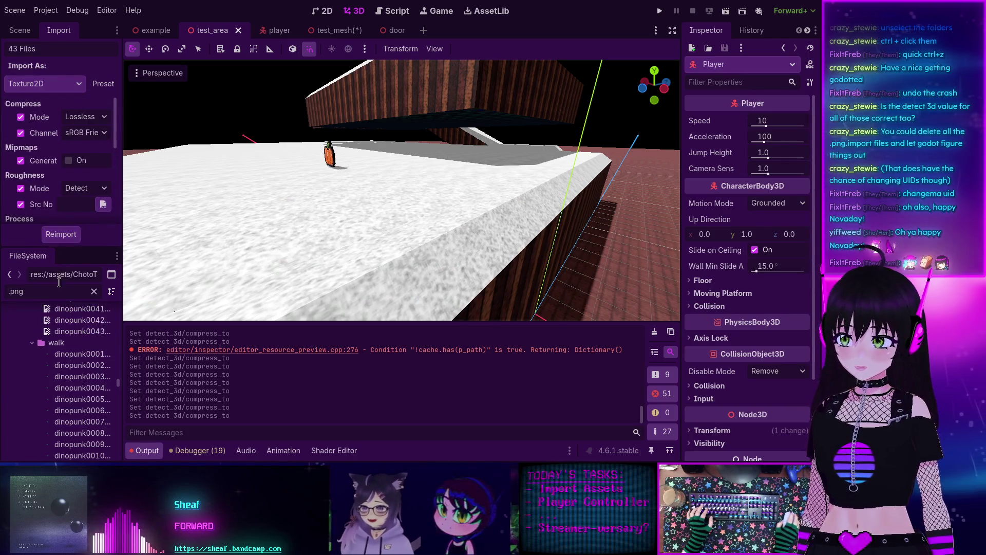
- Reimport the walk folder's frames with Detect 3D compression disabled
left_click(71, 354)
scroll(69, 359, "down", 10)
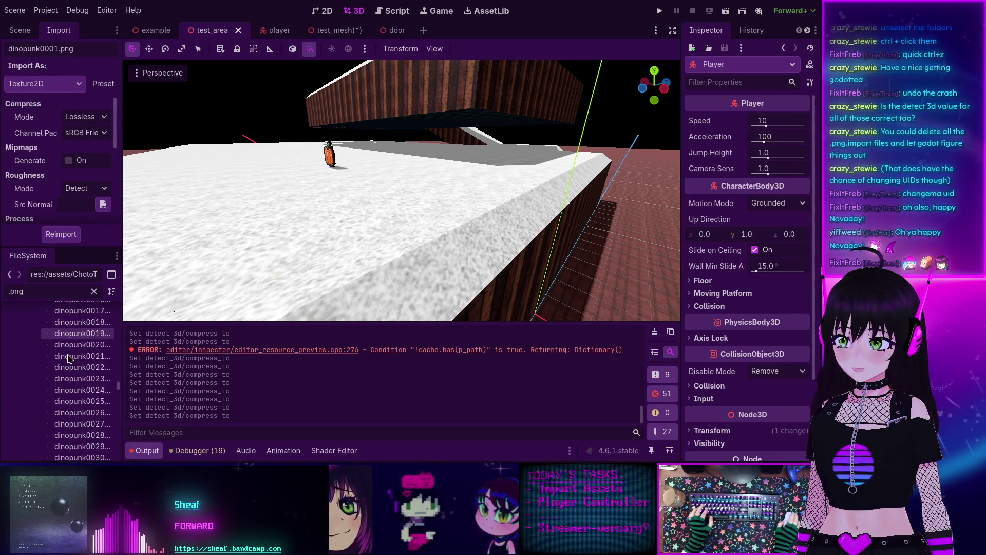
scroll(69, 358, "down", 2)
left_click(77, 361, "shift")
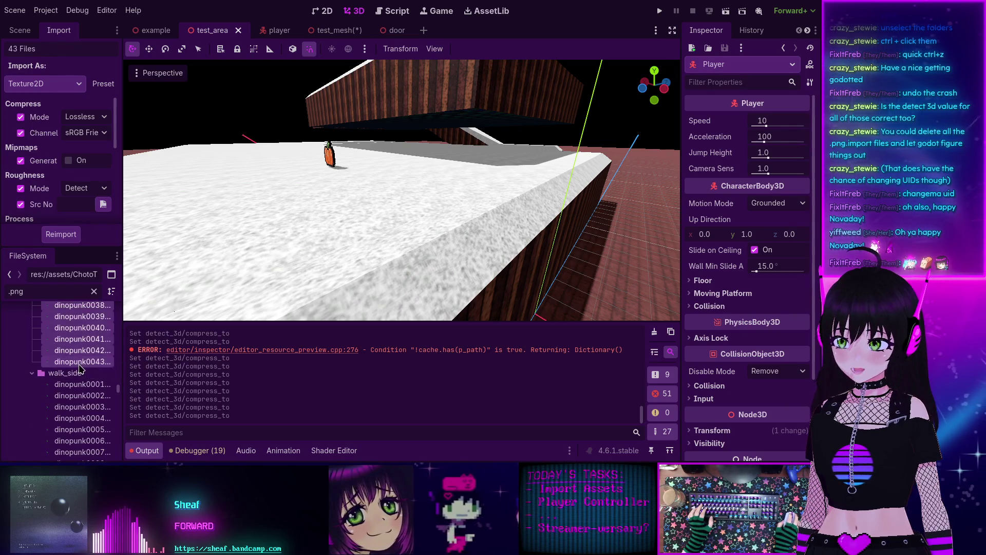
scroll(67, 169, "down", 5)
left_click(82, 213)
left_click(83, 231)
left_click(61, 234)
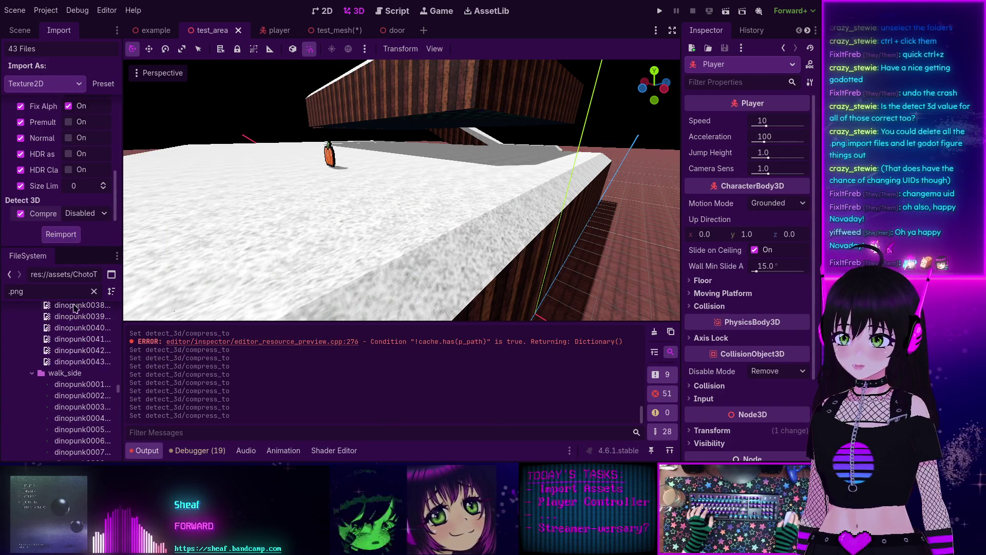
- Reimport the walk_side folder's frames with Detect 3D compression disabled
left_click(74, 384)
scroll(73, 383, "down", 10)
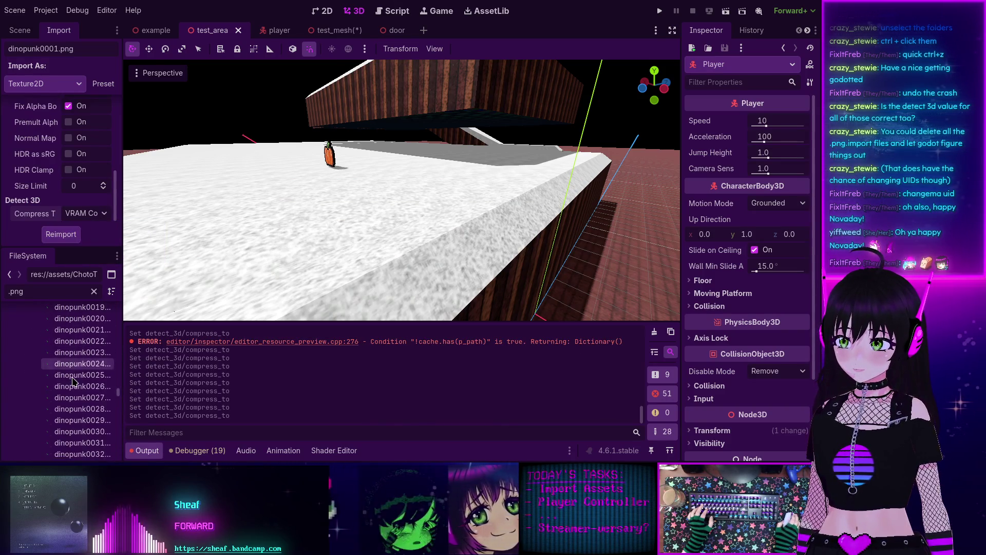
scroll(73, 383, "down", 3)
left_click(77, 392, "shift")
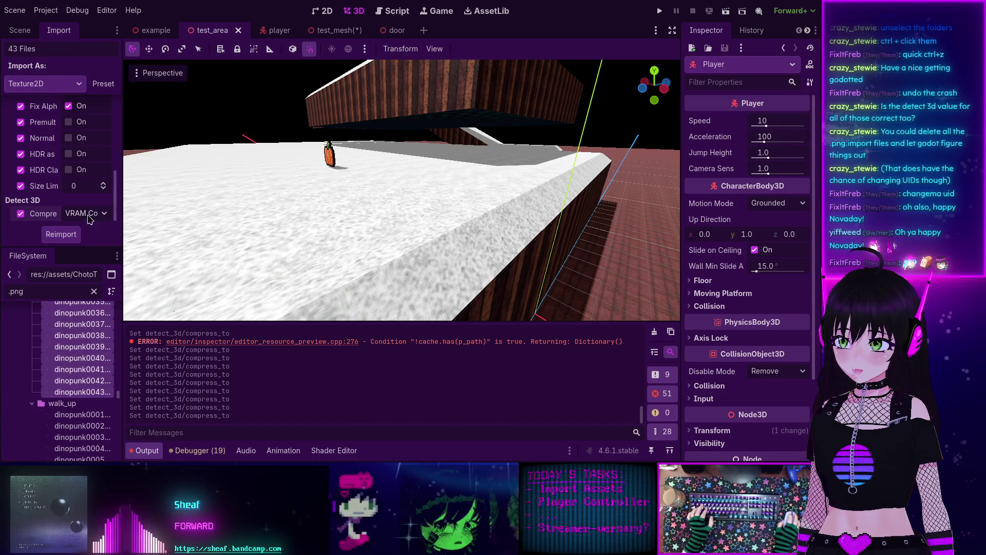
left_click(82, 213)
left_click(85, 230)
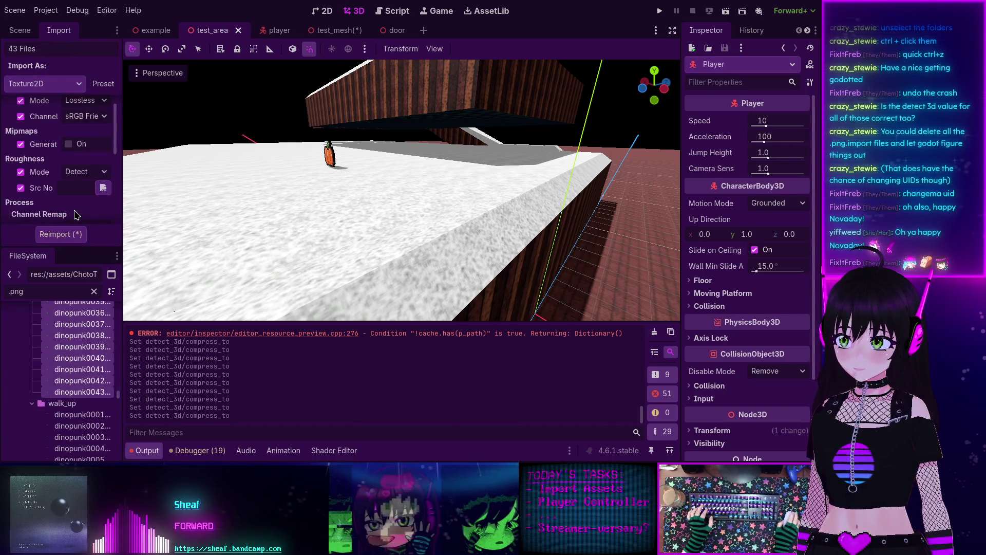
left_click(60, 234)
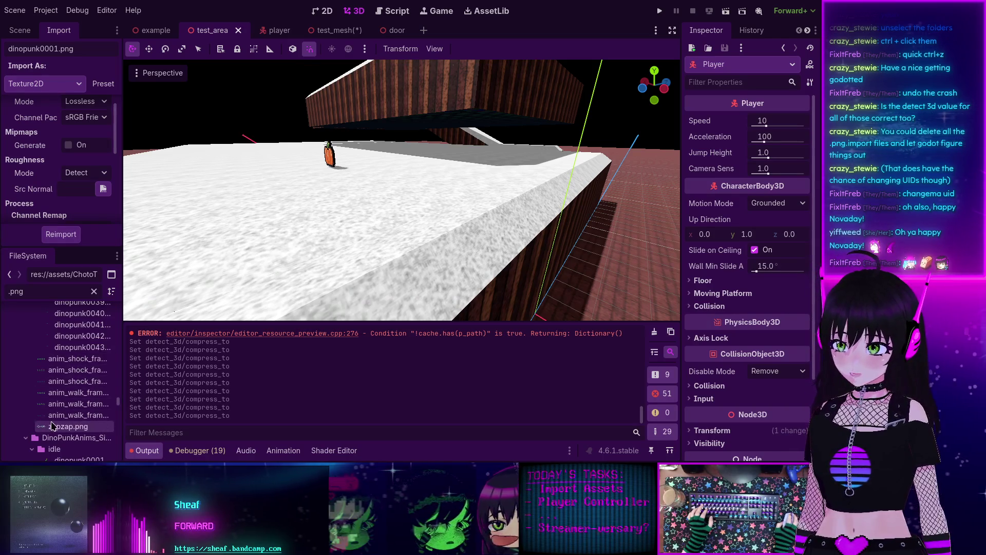
- Reimport the loose anim sheets through zapzap.png with Detect 3D compression set to Disabled
left_click(53, 427, "shift")
scroll(78, 124, "down", 5)
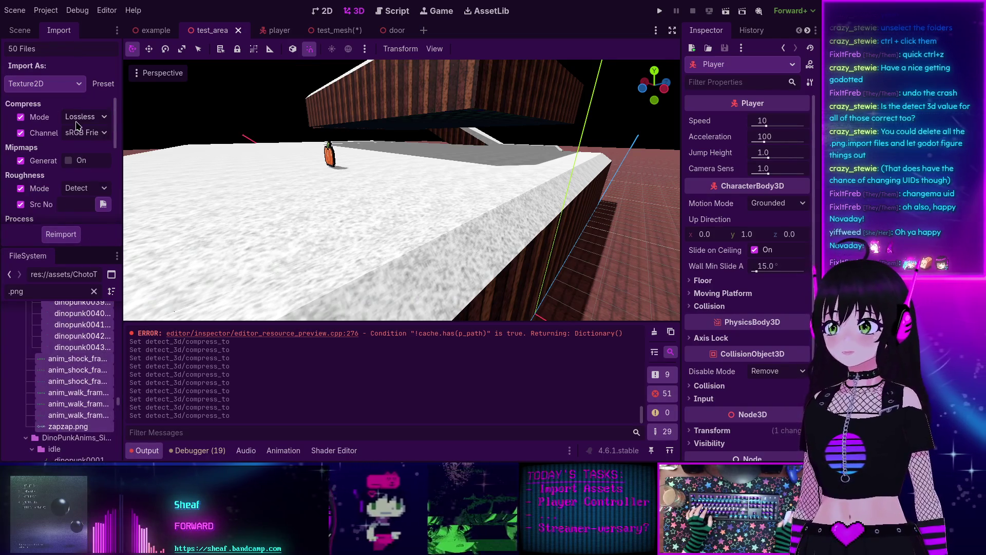
left_click(88, 213)
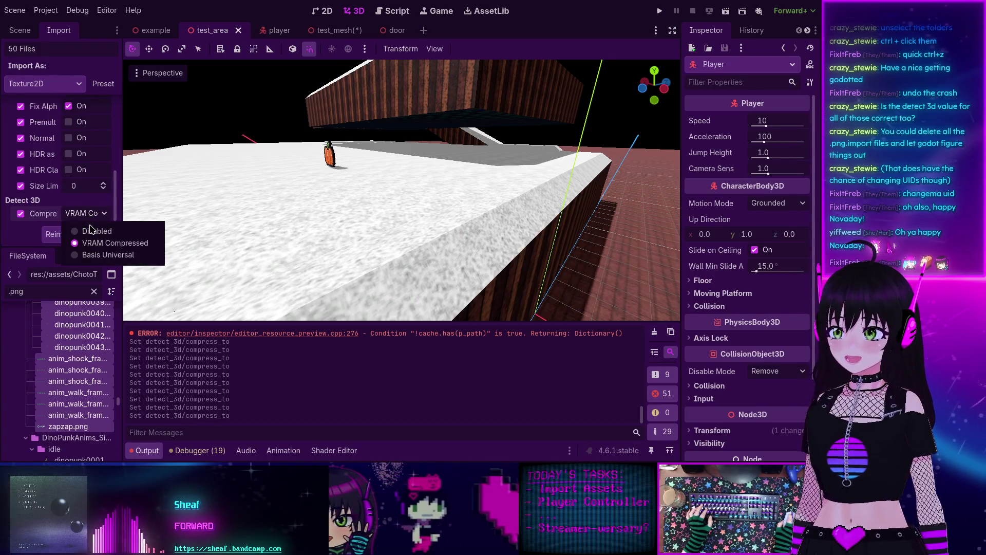
left_click(90, 230)
left_click(65, 234)
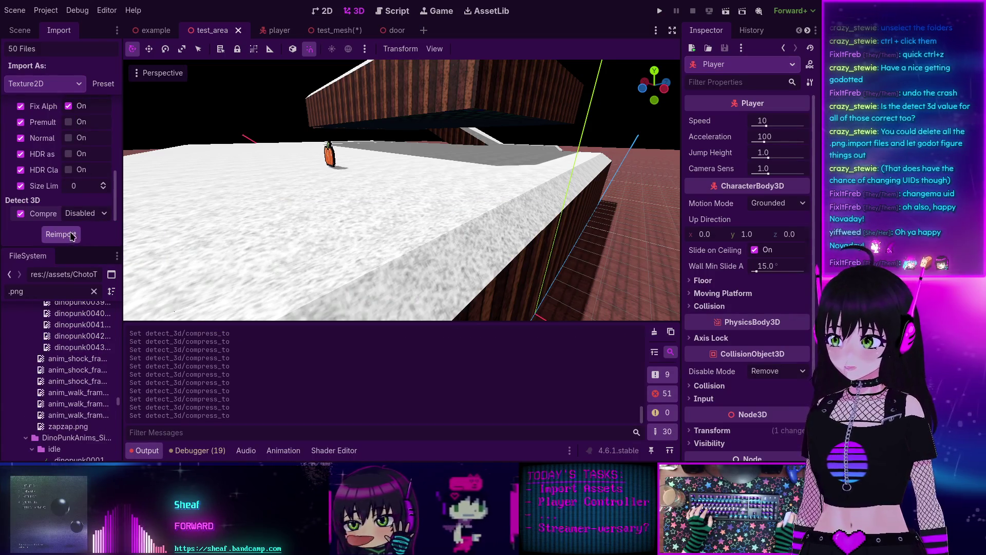
- Reimport the 50 idle frames with Detect 3D compression set to Disabled
scroll(77, 390, "down", 3)
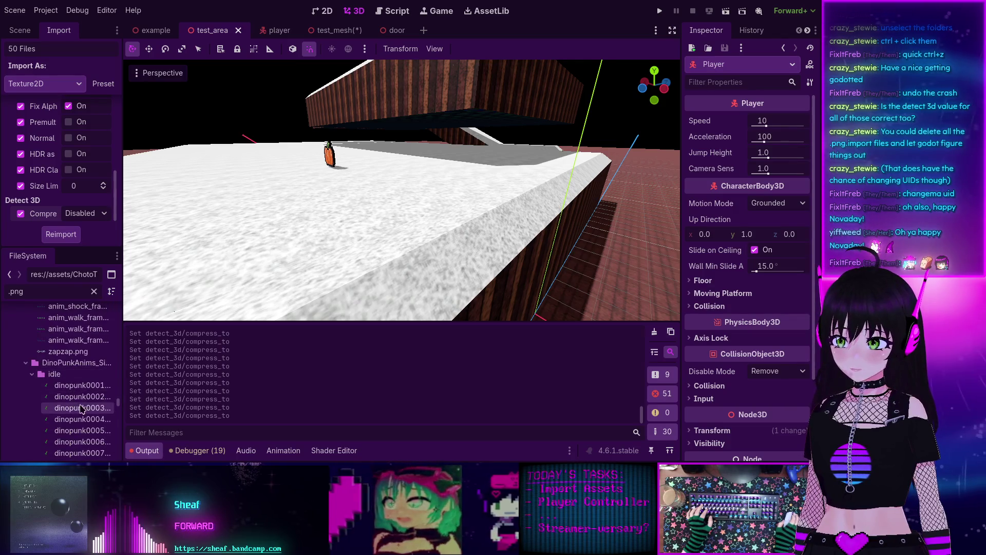
left_click(77, 392)
scroll(77, 391, "down", 20)
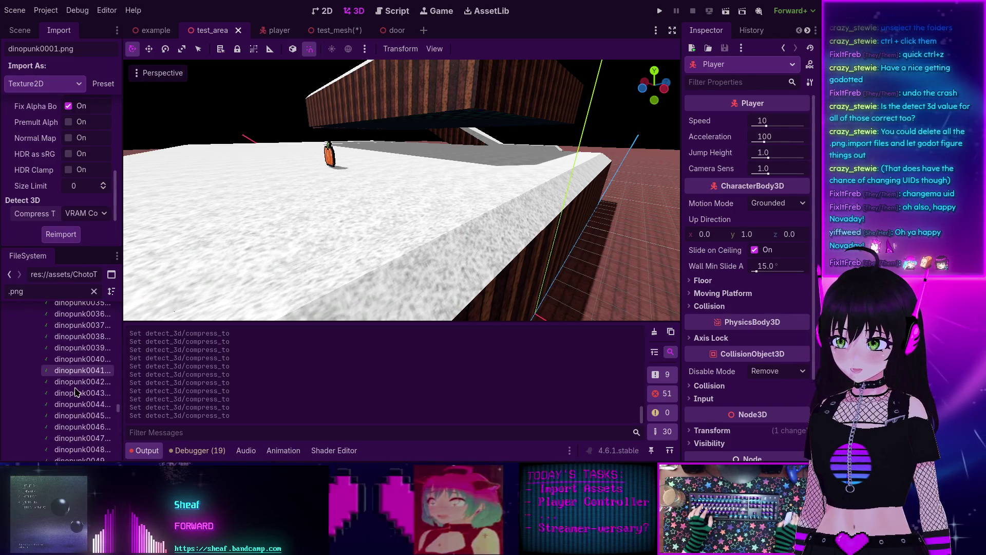
left_click(77, 379, "shift")
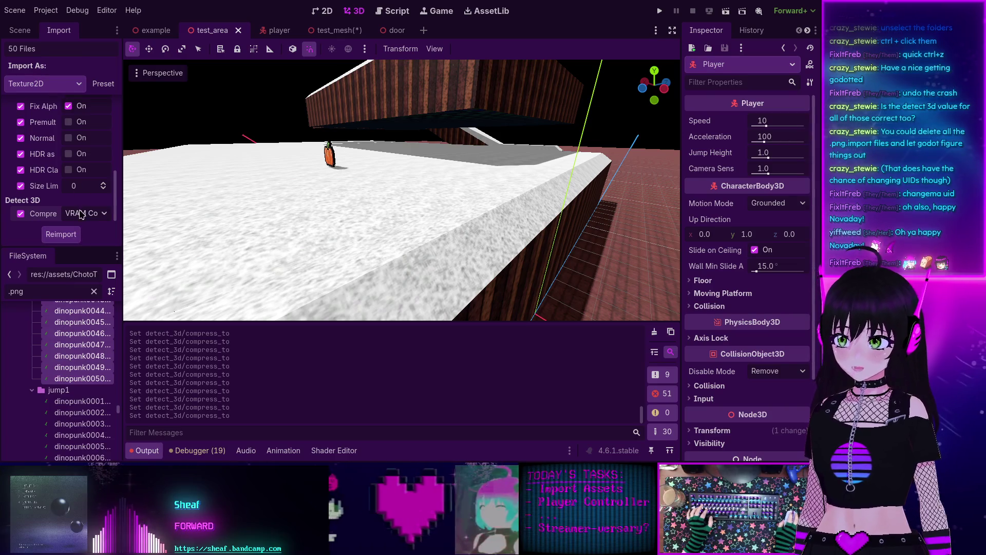
left_click(80, 214)
left_click(77, 227)
scroll(77, 205, "down", 5)
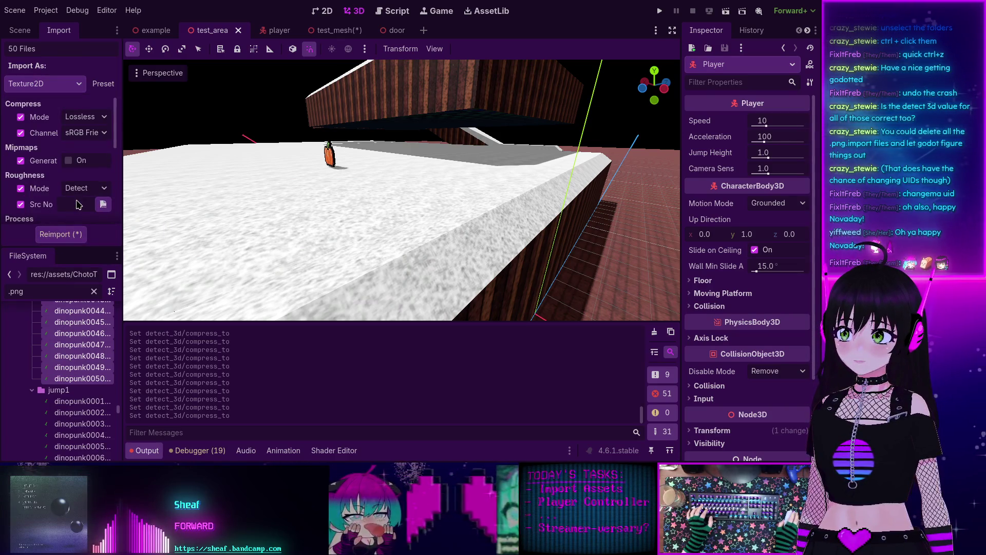
left_click(71, 237)
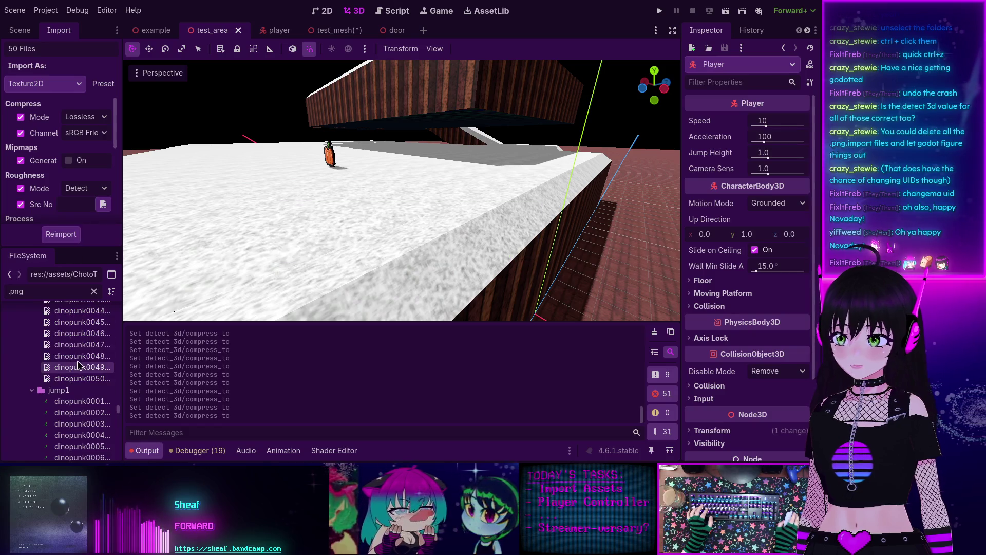
- Select the next folder's frames through 0020 and set Detect 3D compression to Disabled
left_click(63, 404)
scroll(64, 414, "down", 5)
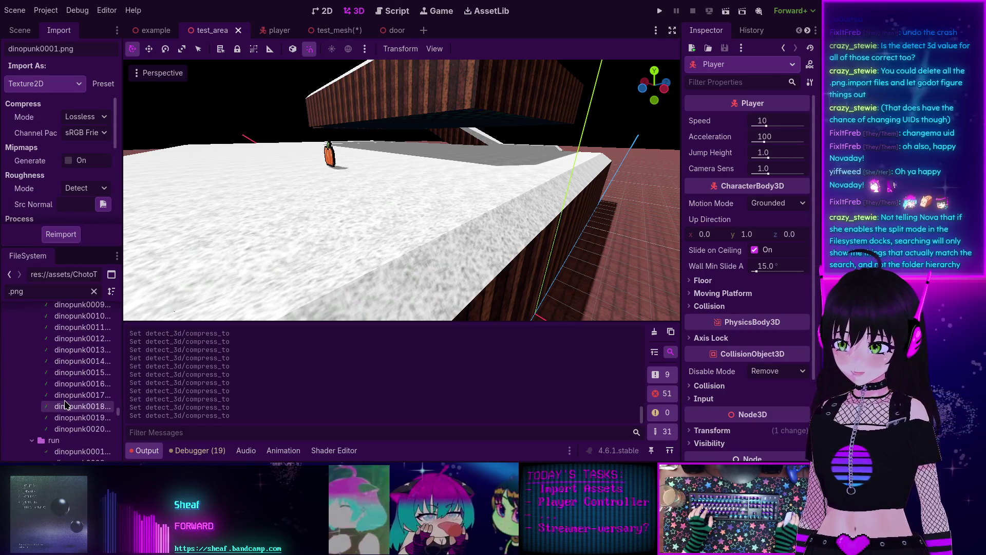
left_click(67, 429, "shift")
scroll(72, 209, "down", 5)
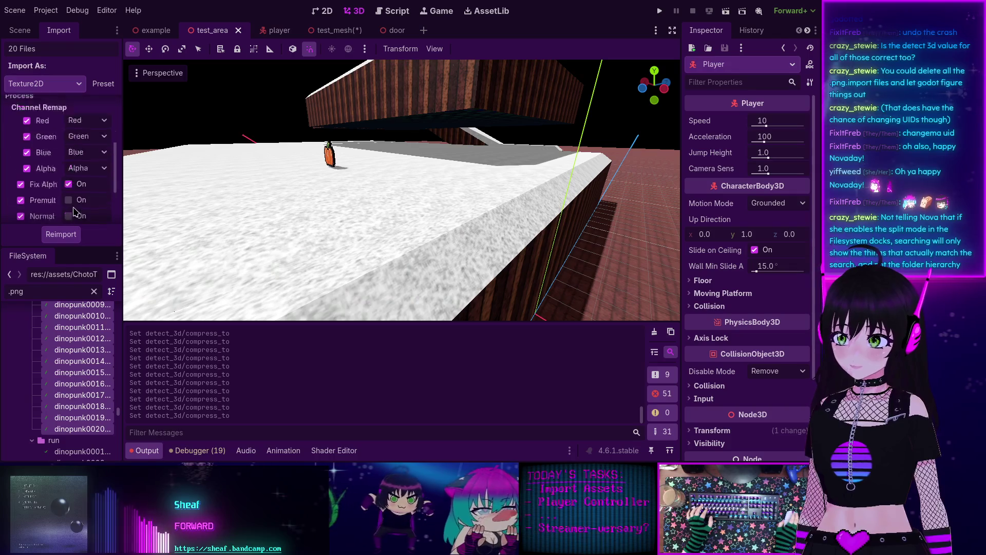
left_click(85, 214)
left_click(82, 226)
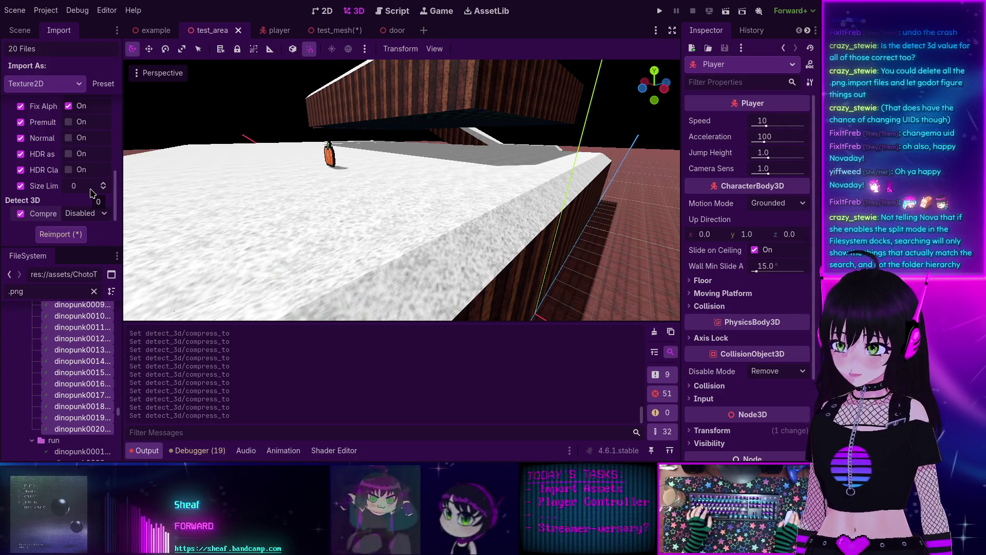
- Reimport the 20 selected frames
scroll(81, 213, "up", 5)
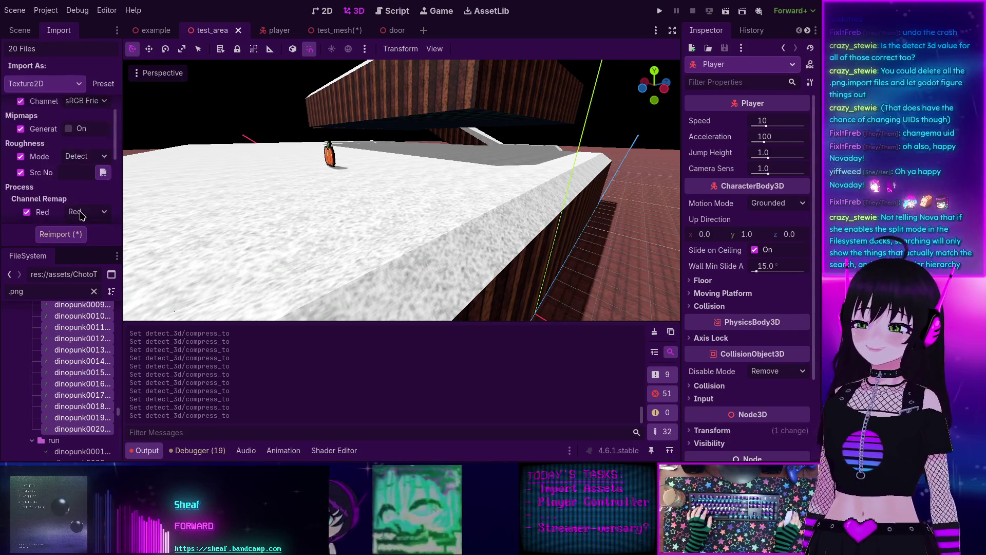
scroll(81, 215, "down", 5)
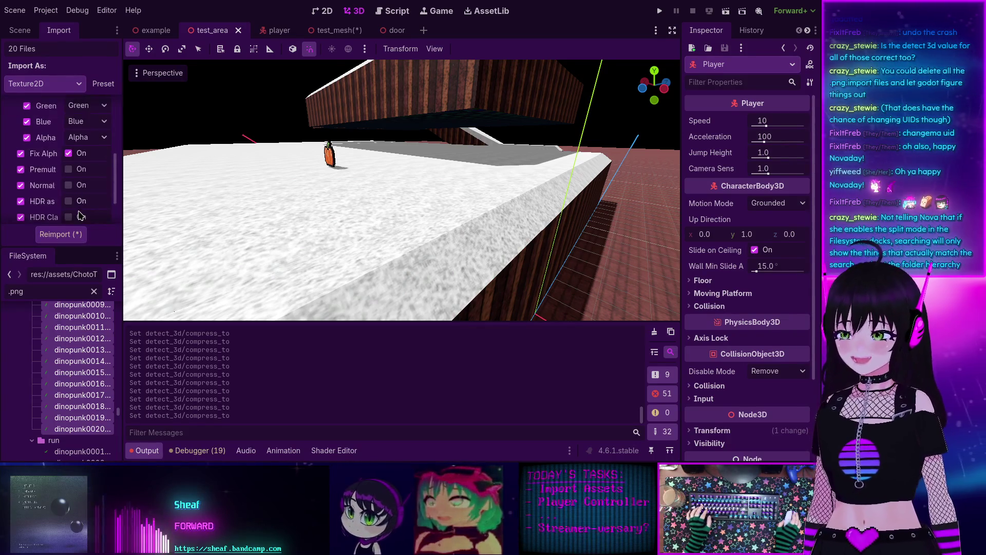
left_click(74, 235)
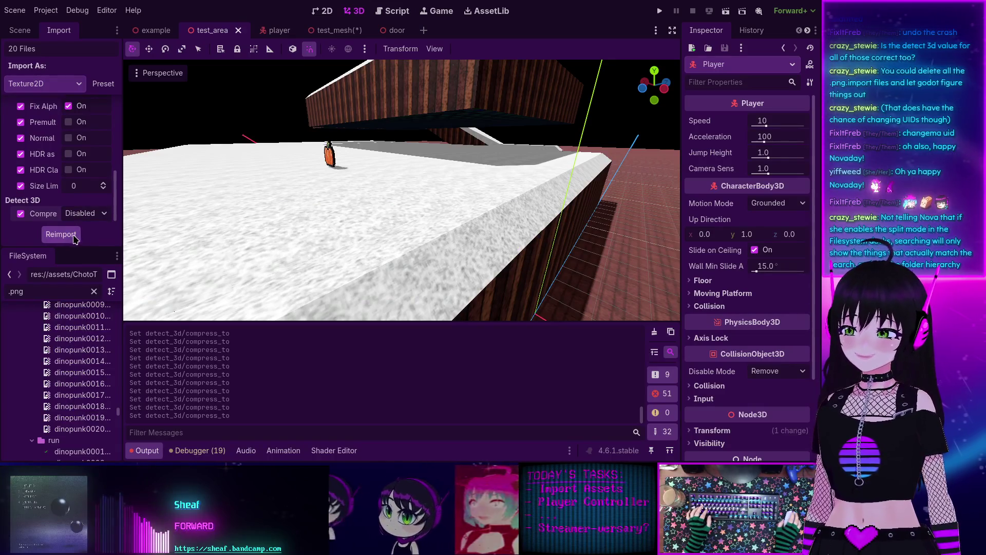
- Reimport all 43 run animation frames with Detect 3D compression disabled
scroll(72, 347, "down", 2)
left_click(74, 378)
scroll(74, 380, "down", 9)
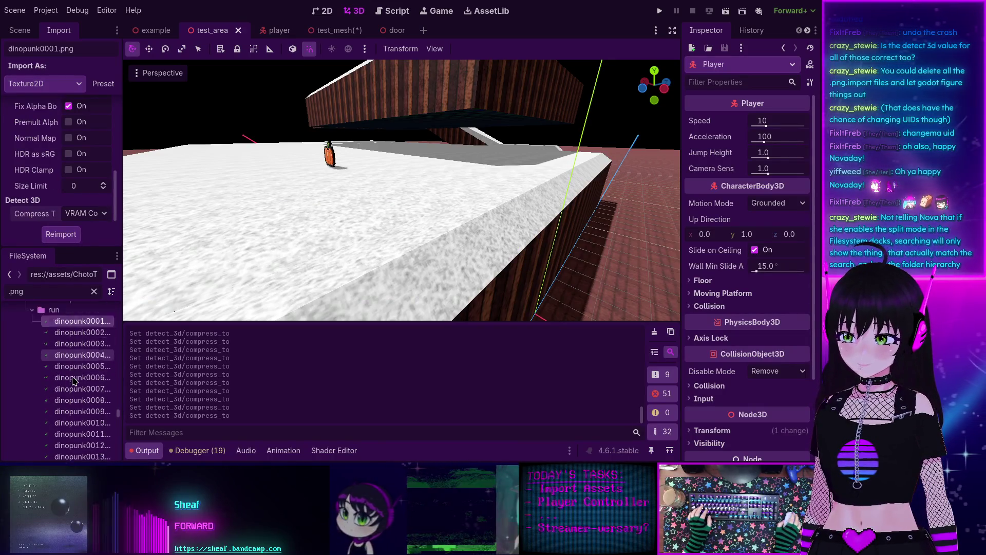
scroll(73, 380, "down", 3)
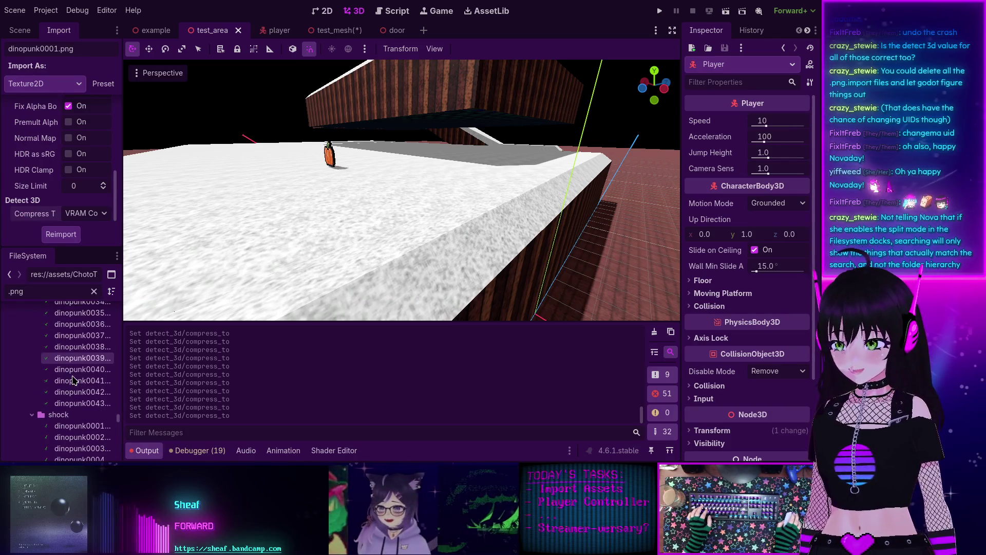
left_click(78, 403, "shift")
left_click(89, 216)
left_click(89, 229)
scroll(89, 195, "up", 5)
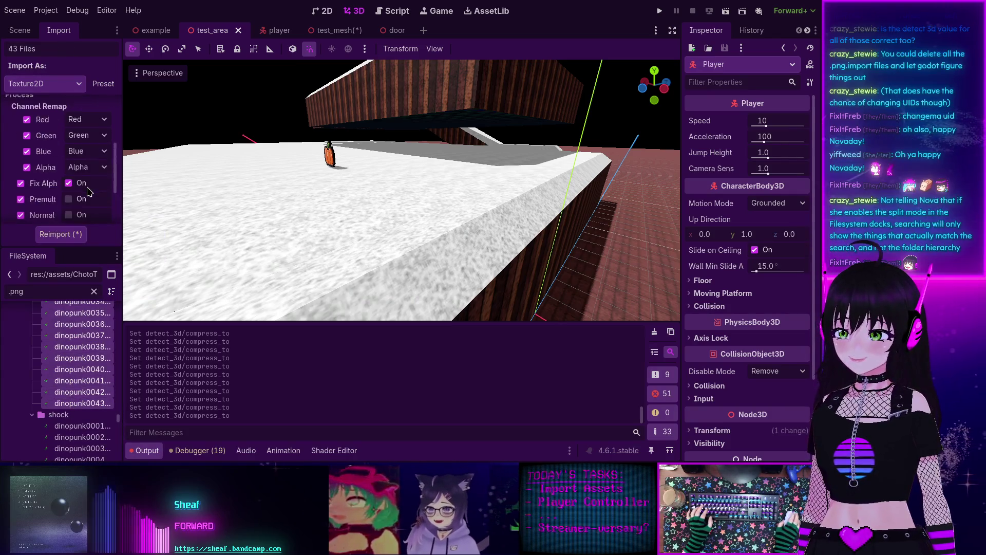
left_click(67, 239)
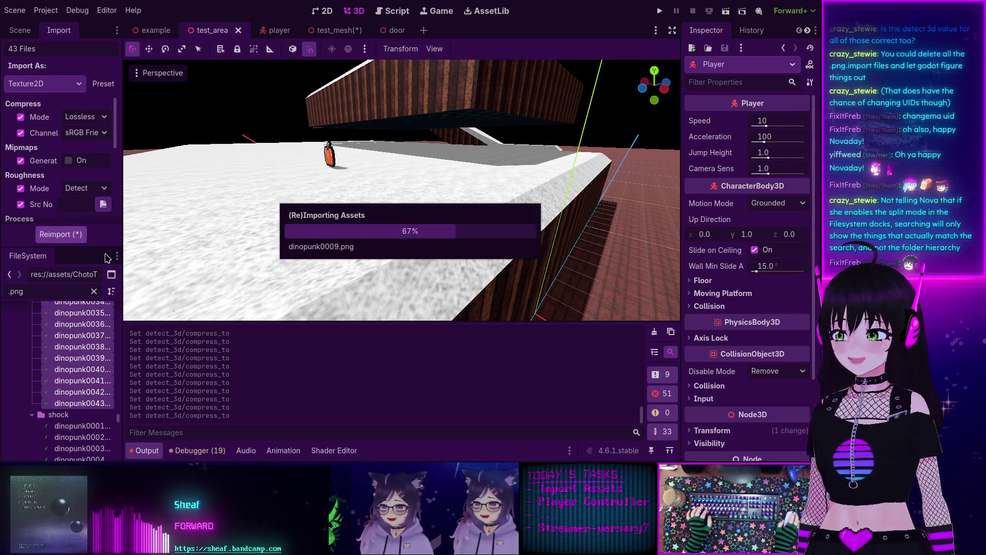
- Reimport all 20 shock animation frames with Detect 3D compression disabled
scroll(82, 406, "down", 1)
left_click(81, 409)
scroll(80, 407, "down", 5)
scroll(80, 408, "down", 2)
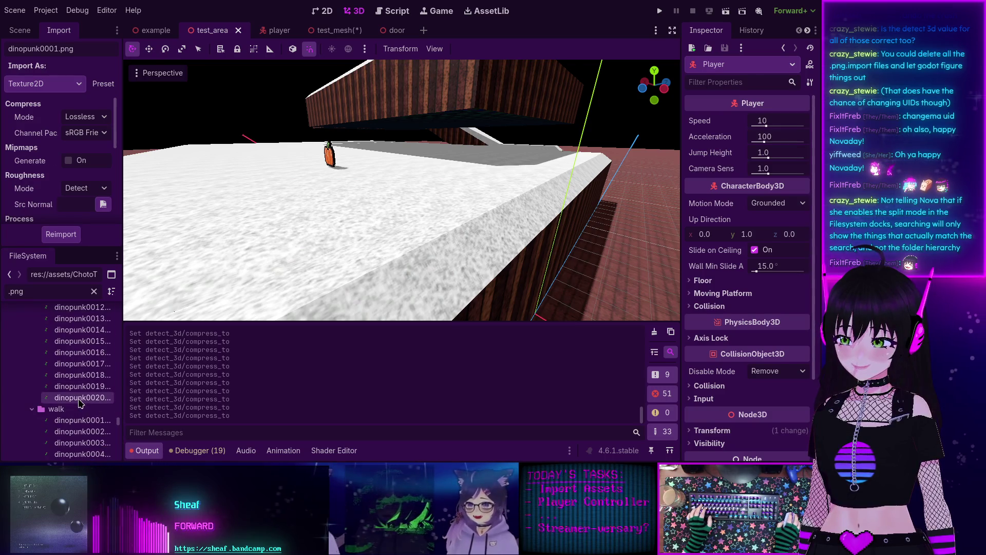
left_click(80, 397, "shift")
scroll(87, 152, "down", 3)
scroll(87, 152, "down", 5)
left_click(85, 213)
left_click(82, 226)
left_click(76, 237)
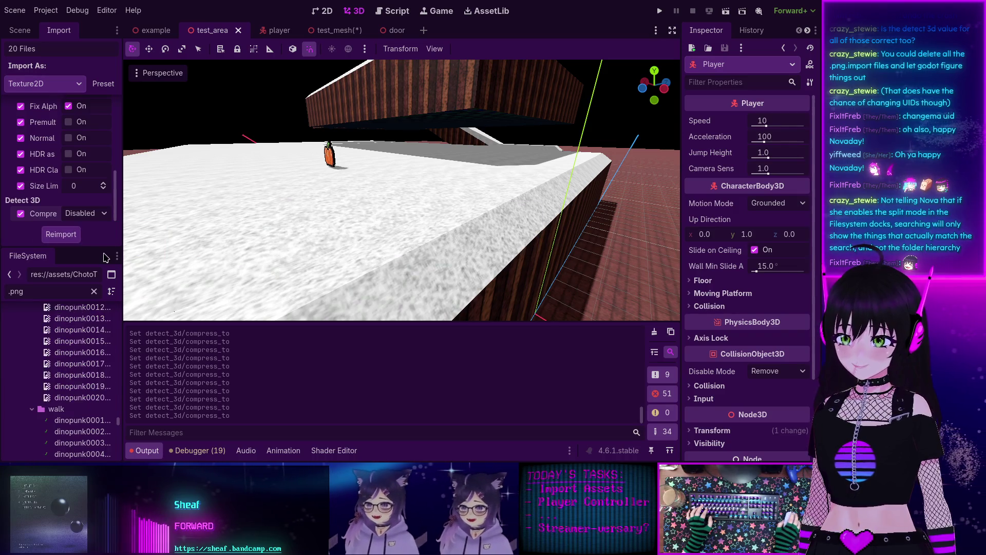
- Select the first frame of the walk animation
left_click(60, 423)
scroll(60, 412, "down", 10)
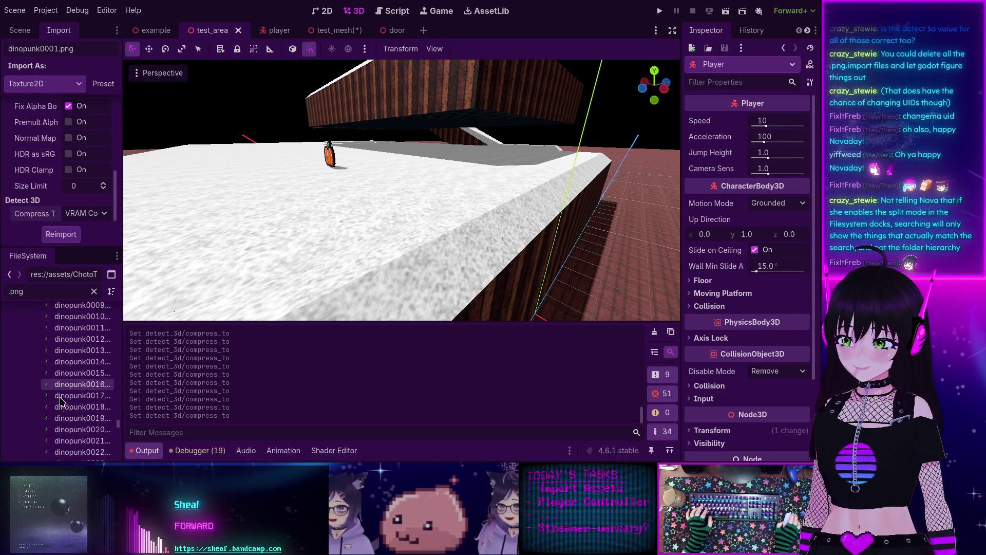
scroll(60, 401, "down", 2)
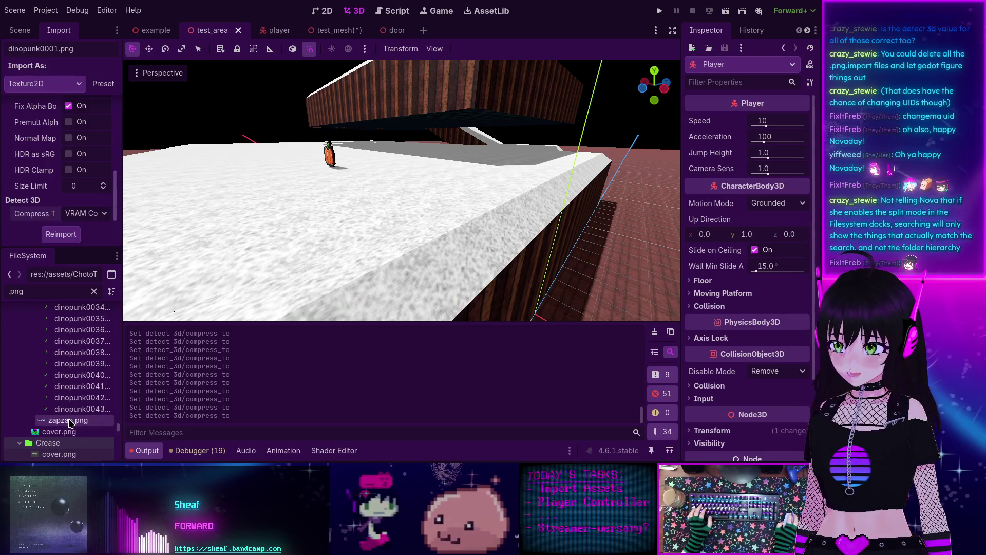
- Reimport the 45 walk frames through cover.png with Detect 3D compression disabled
left_click(68, 431, "shift")
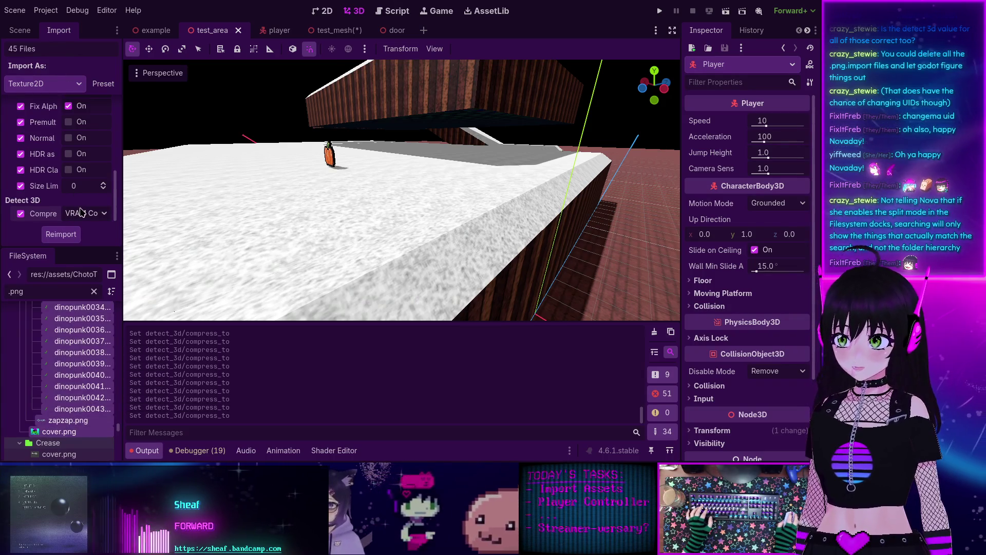
left_click(80, 212)
left_click(82, 228)
scroll(82, 210, "up", 5)
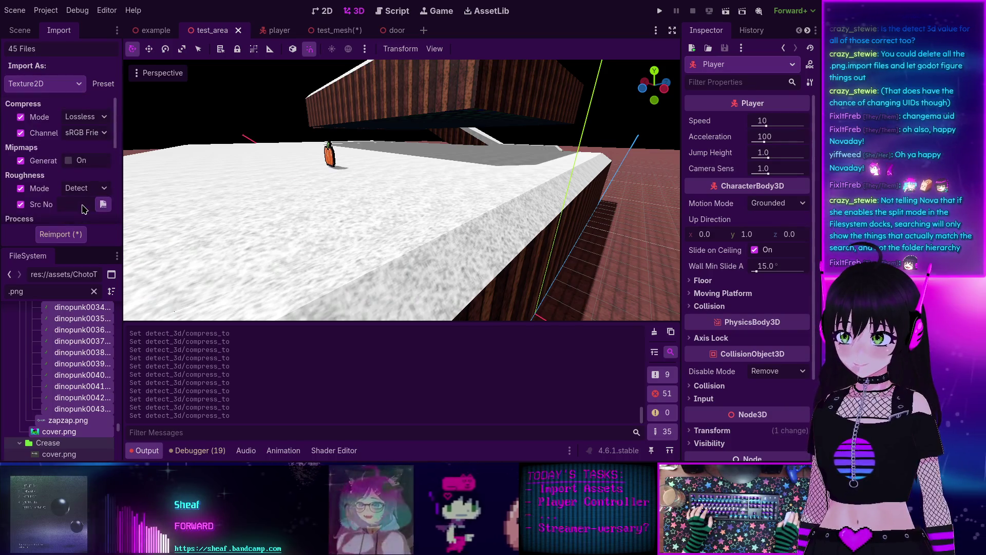
left_click(74, 239)
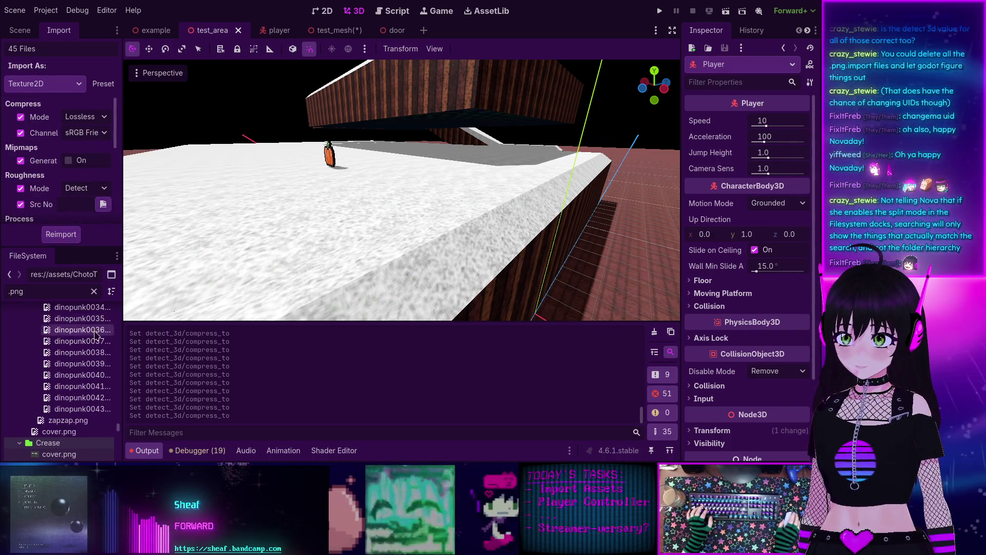
- Disable Detect 3D compression for the Crease pack's cover.png and pixelsamurai sheet
scroll(78, 352, "down", 1)
scroll(76, 353, "down", 3)
left_click(64, 383)
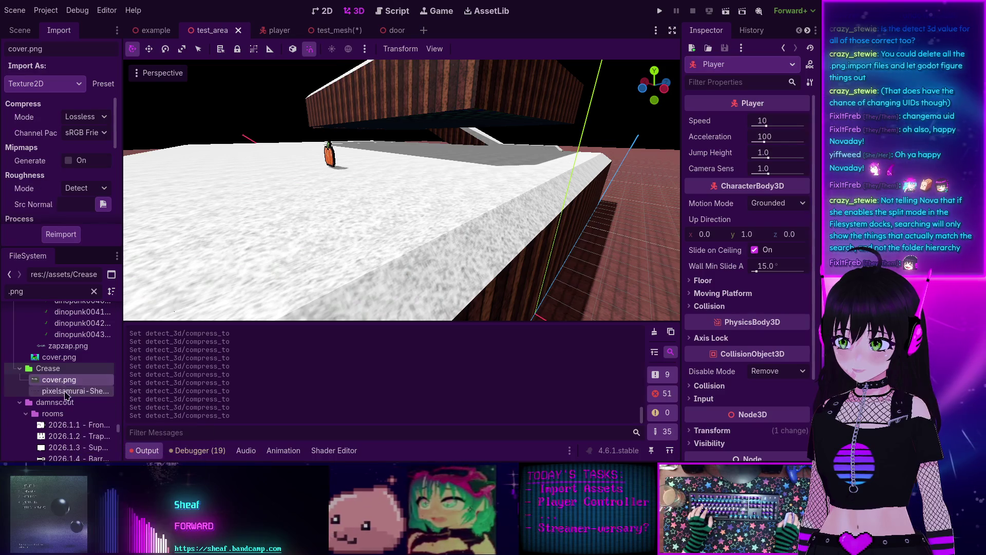
left_click(65, 392, "shift")
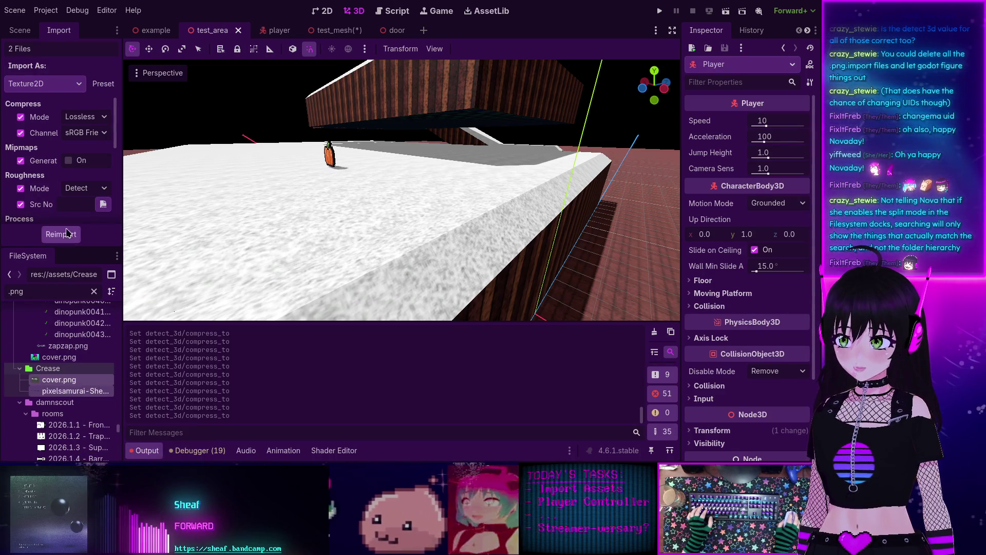
scroll(68, 196, "down", 5)
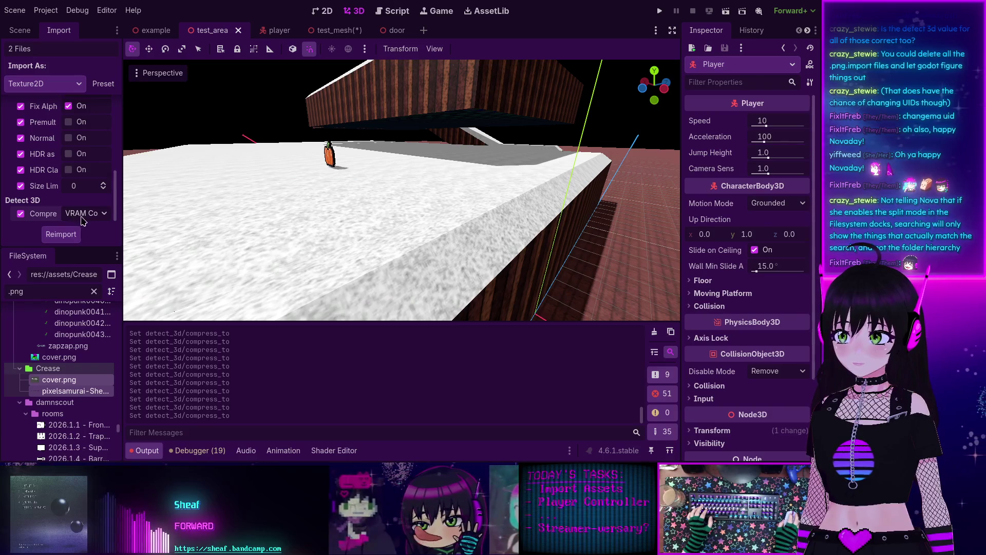
left_click(84, 213)
left_click(87, 232)
scroll(66, 195, "up", 5)
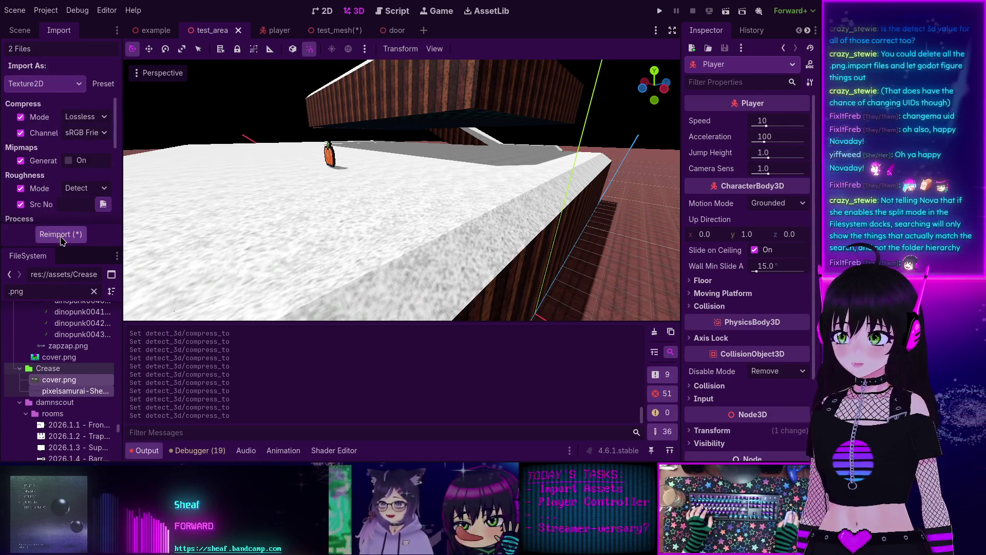
- Reimport the 34 room images from '2026.1.1 - Front Entrance.png' with Detect 3D disabled
scroll(46, 385, "down", 3)
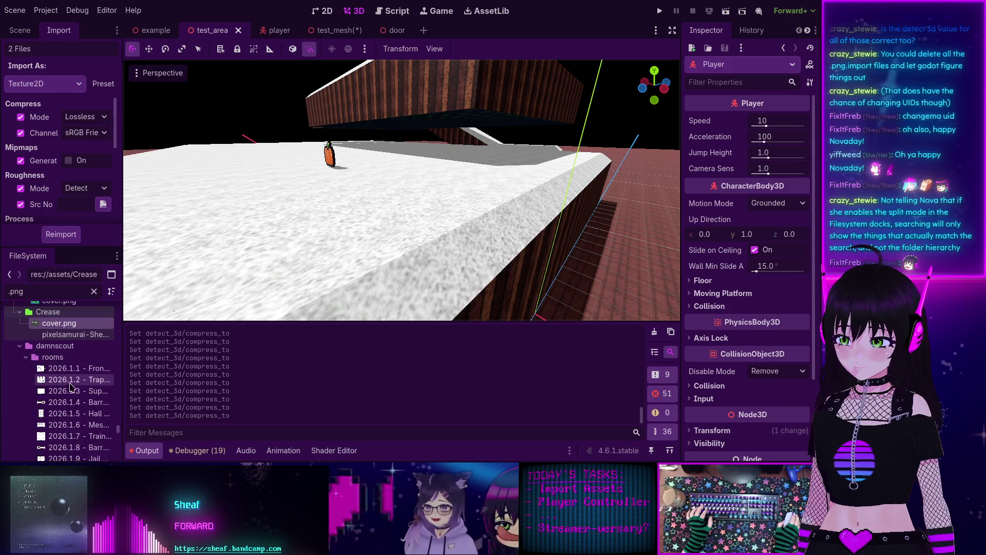
left_click(74, 370)
scroll(72, 380, "down", 10)
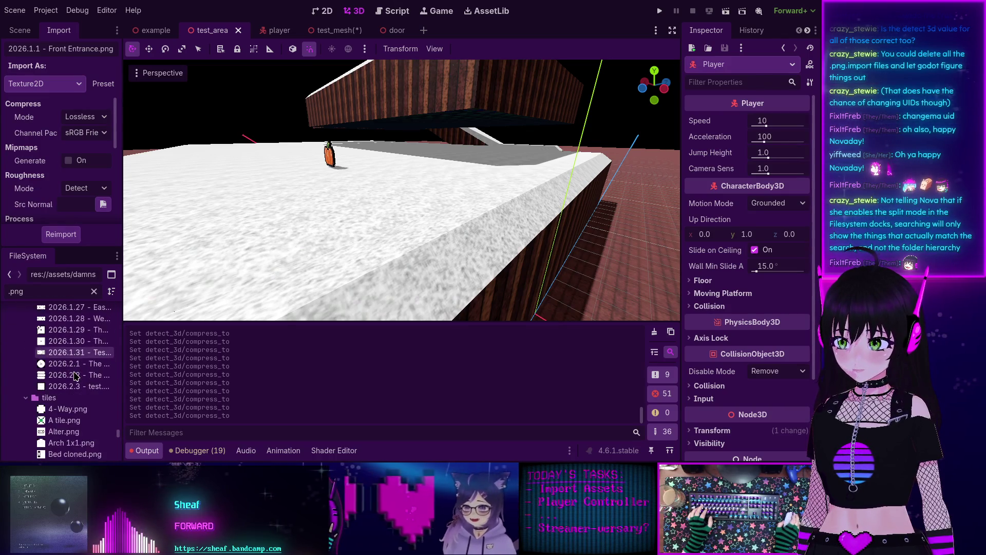
left_click(68, 387, "shift")
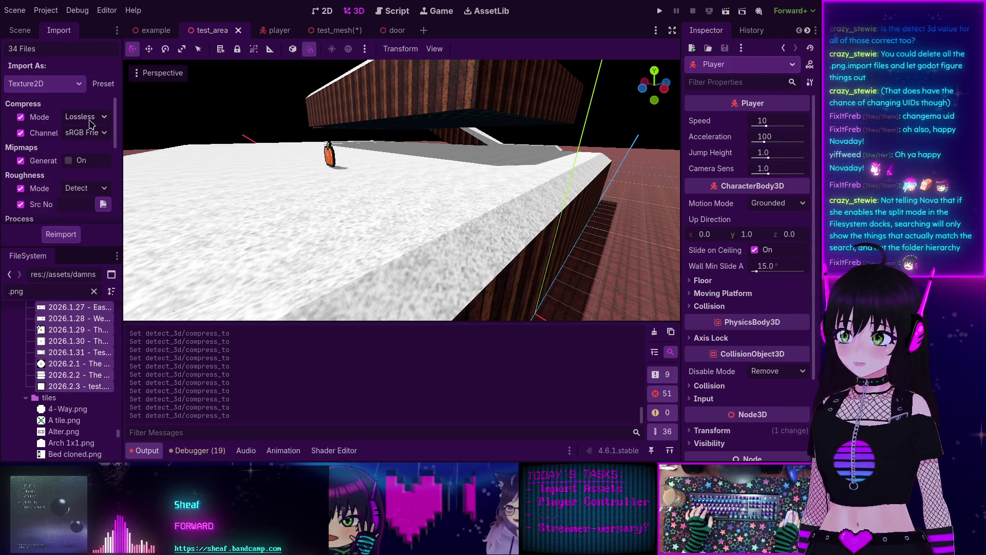
scroll(85, 192, "down", 5)
left_click(86, 213)
left_click(85, 227)
left_click(60, 234)
- Reimport the 106 tile images from 4-Way.png through cover.png with Detect 3D disabled
left_click(66, 409)
scroll(68, 400, "down", 6)
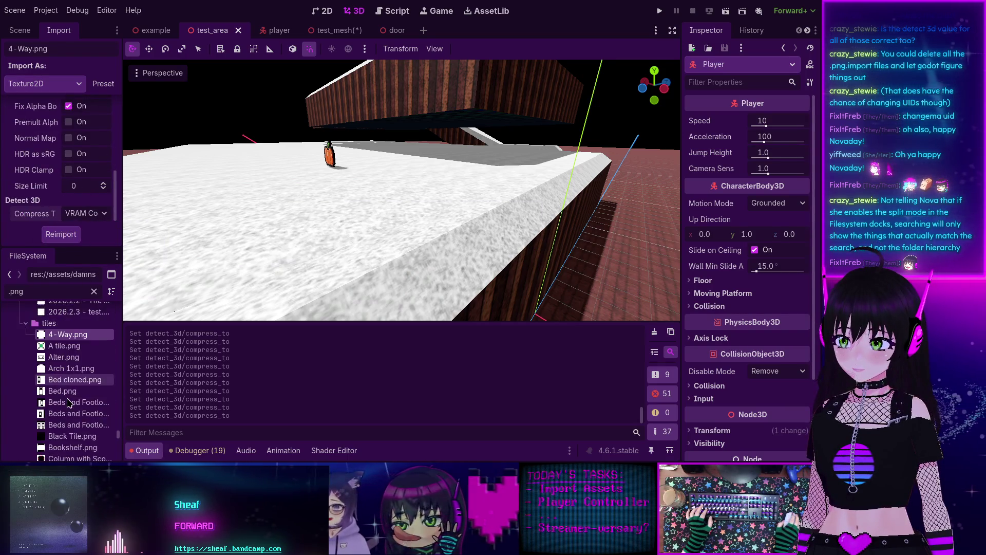
scroll(68, 400, "down", 8)
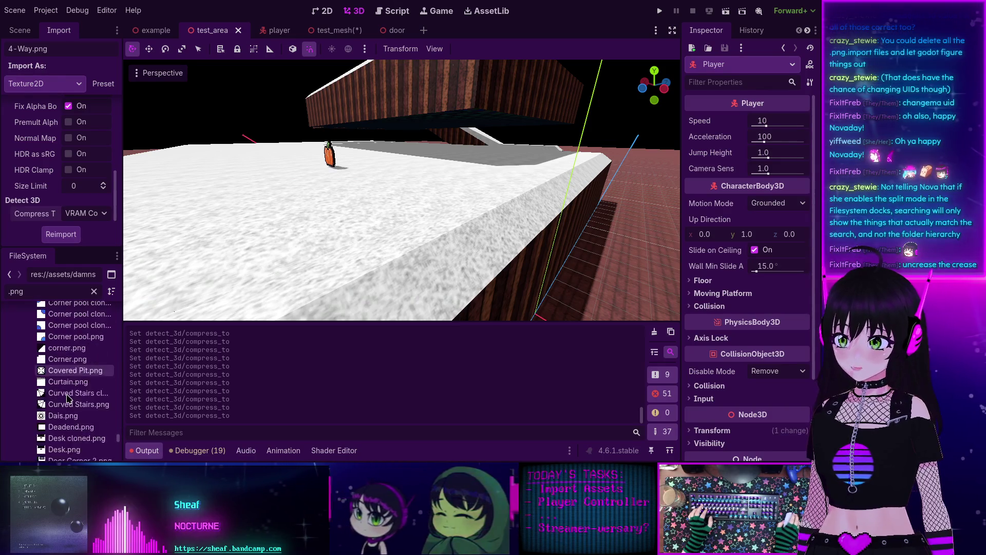
scroll(68, 399, "down", 10)
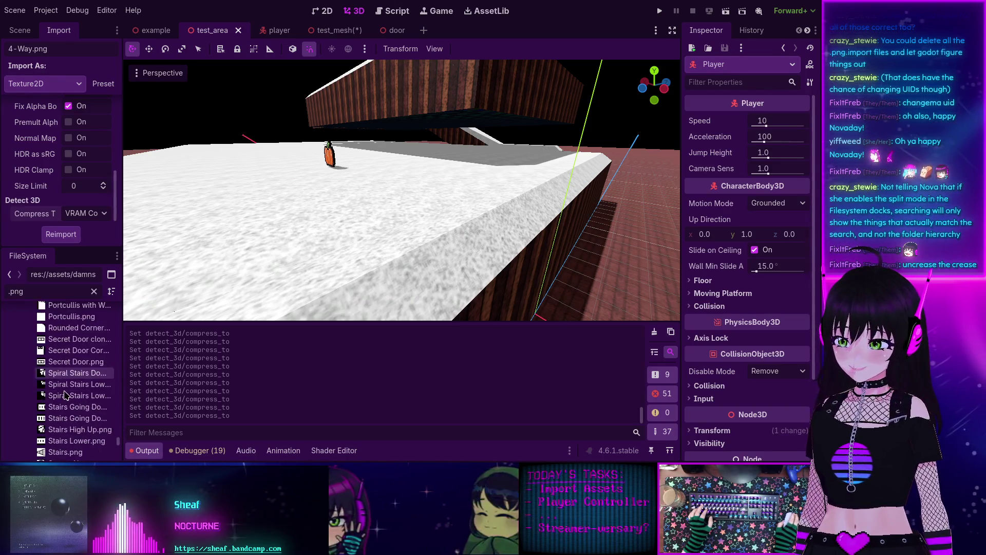
scroll(65, 395, "down", 10)
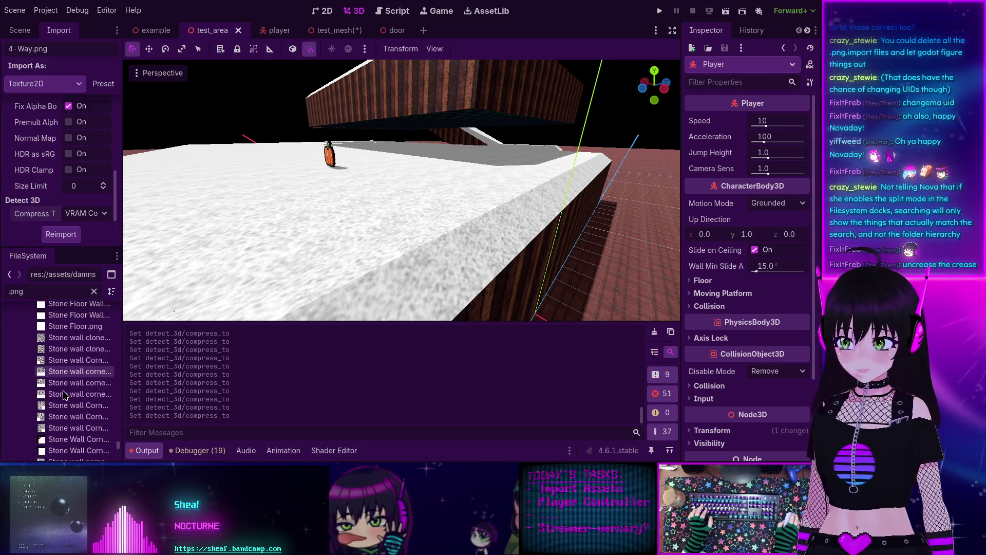
scroll(65, 396, "down", 3)
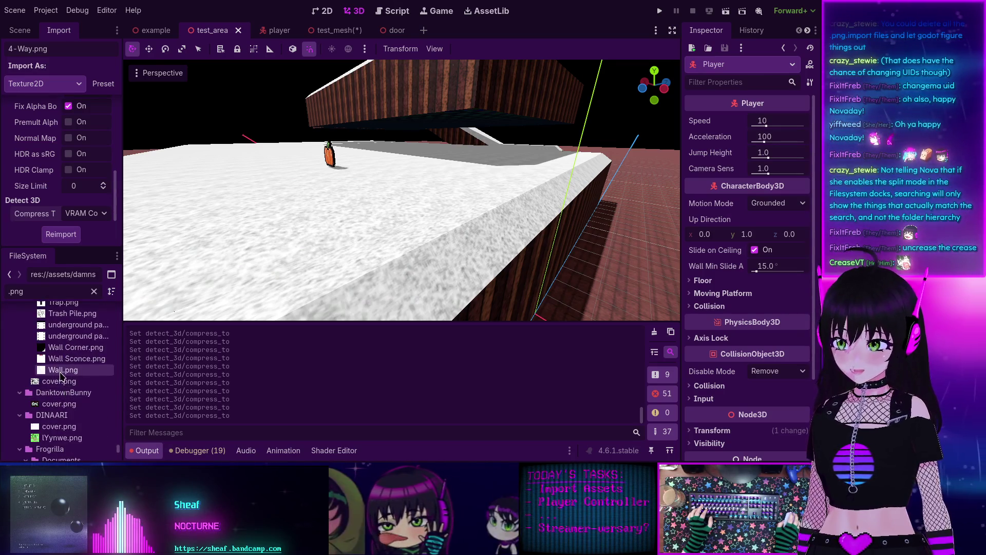
left_click(59, 381, "shift")
left_click(82, 215)
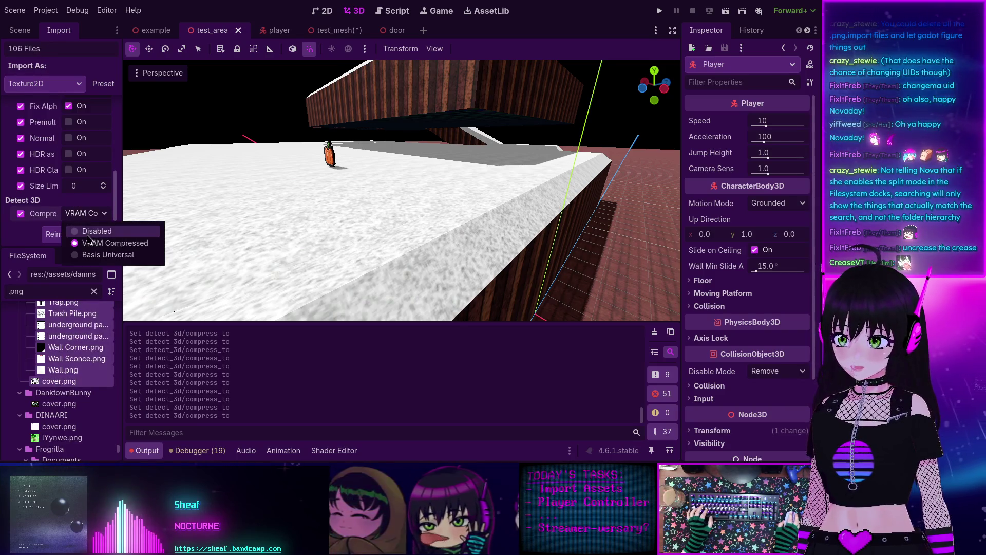
left_click(85, 230)
scroll(72, 226, "up", 5)
left_click(71, 233)
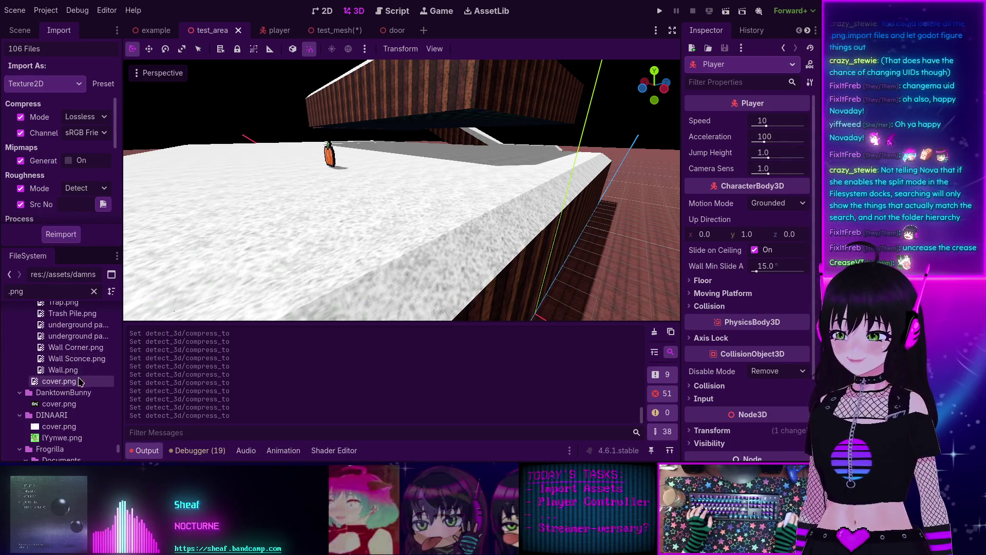
- Reimport the DanktownBunny cover.png with Detect 3D compression disabled
left_click(60, 404)
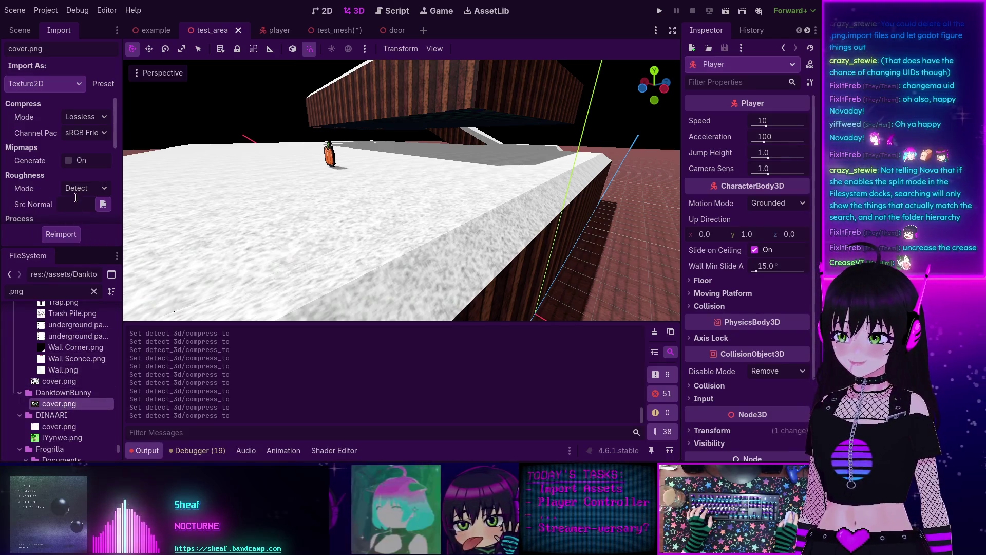
scroll(76, 197, "down", 10)
left_click(82, 213)
left_click(82, 230)
left_click(60, 234)
- Reimport the DINAARI cover.png and lYynwe.png with Detect 3D compression disabled
scroll(82, 380, "down", 2)
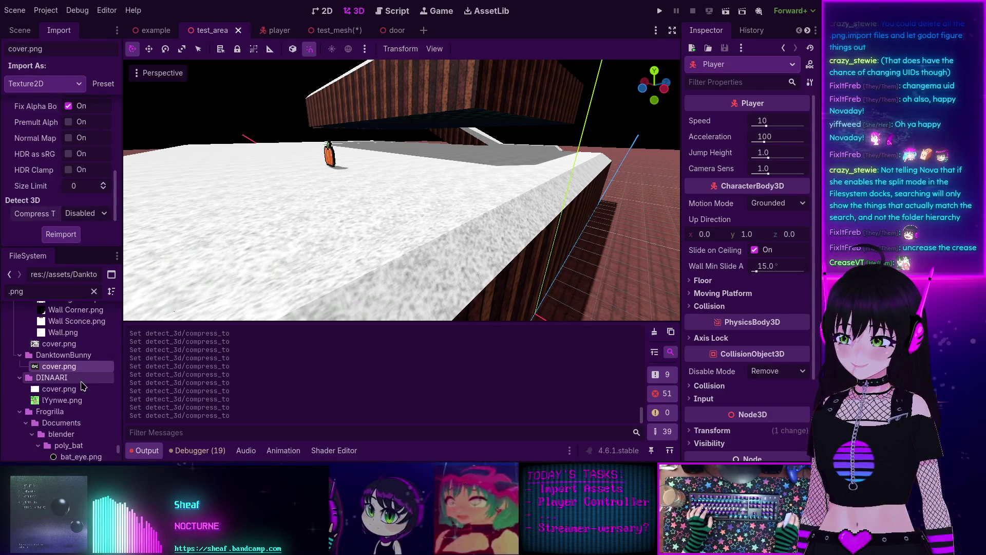
left_click(77, 389)
left_click(70, 400, "shift")
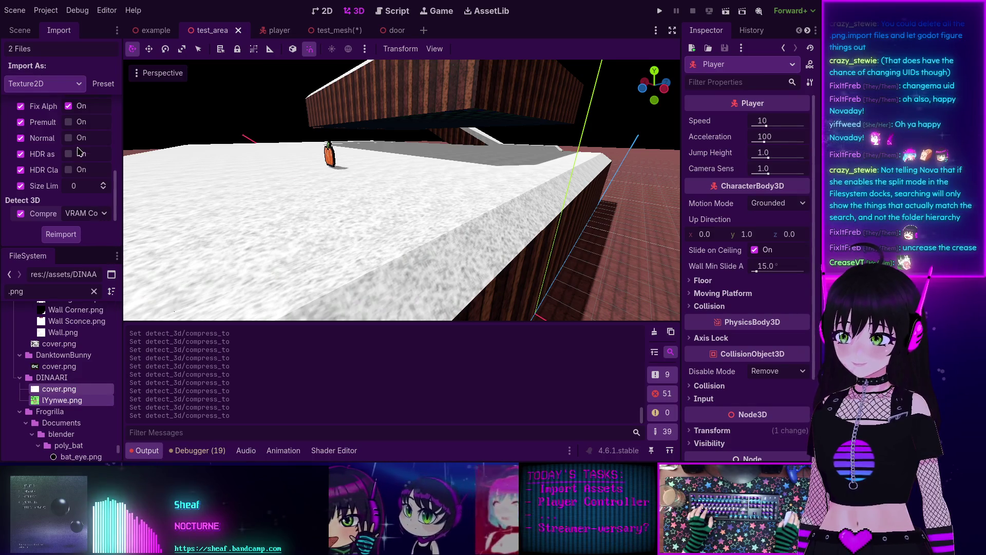
left_click(84, 212)
left_click(83, 223)
scroll(88, 191, "up", 10)
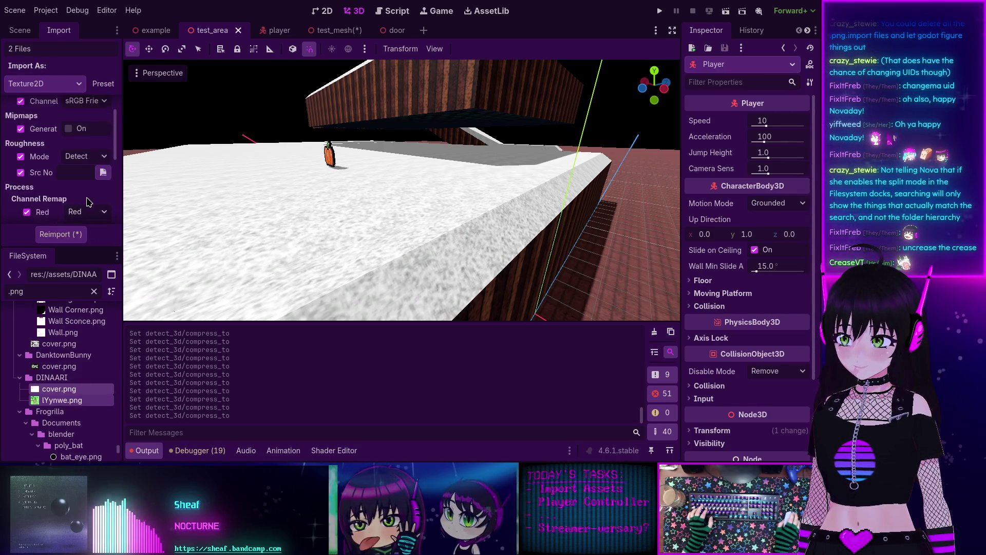
left_click(60, 234)
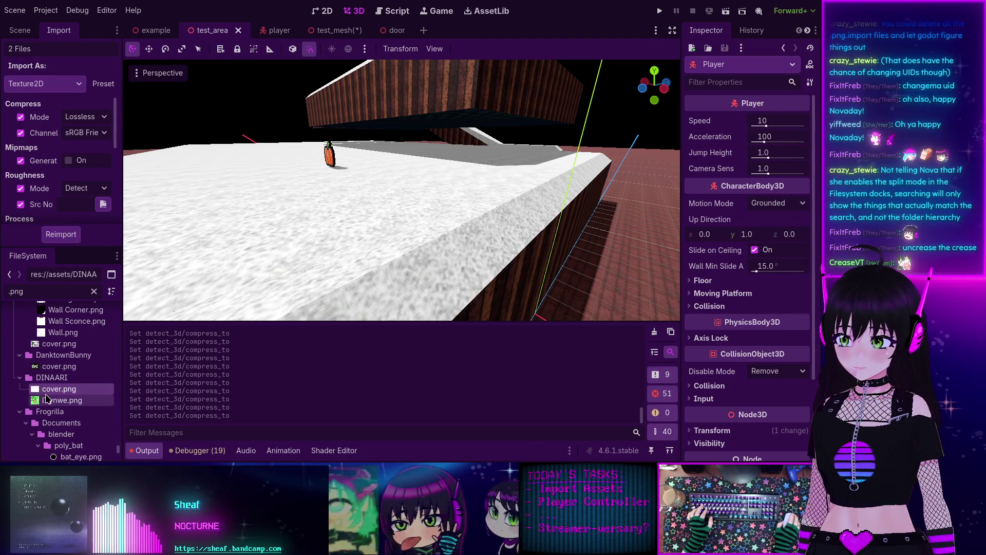
- Select bat_eye.png to begin the next batch
scroll(52, 394, "down", 3)
scroll(52, 394, "down", 2)
left_click(79, 363)
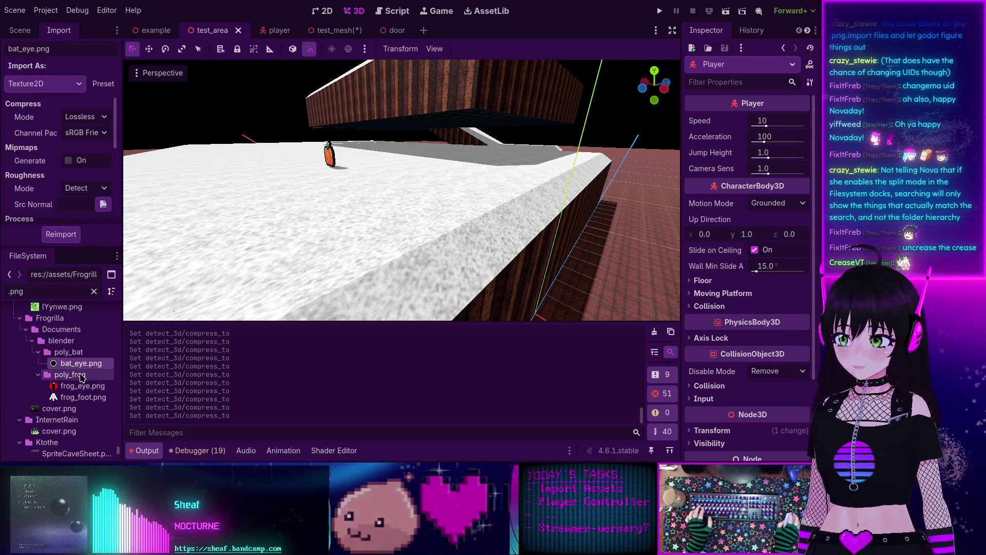
- Reimport frog_eye, frog_foot, both covers and SpriteCaveSheet.png with Detect 3D disabled
left_click(81, 386, "ctrl")
left_click(77, 398, "ctrl")
left_click(60, 408, "ctrl")
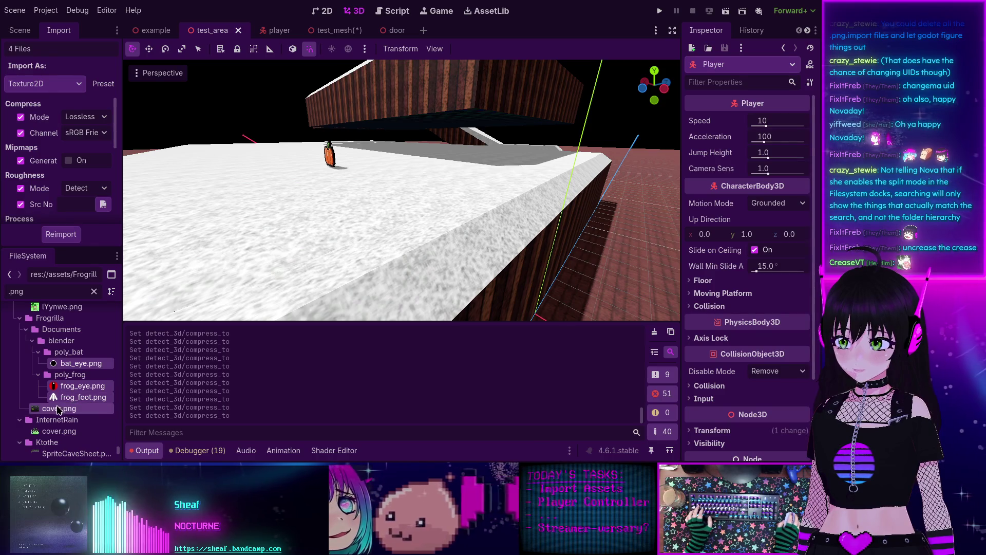
left_click(61, 432, "ctrl")
scroll(64, 437, "down", 2)
left_click(67, 416, "ctrl")
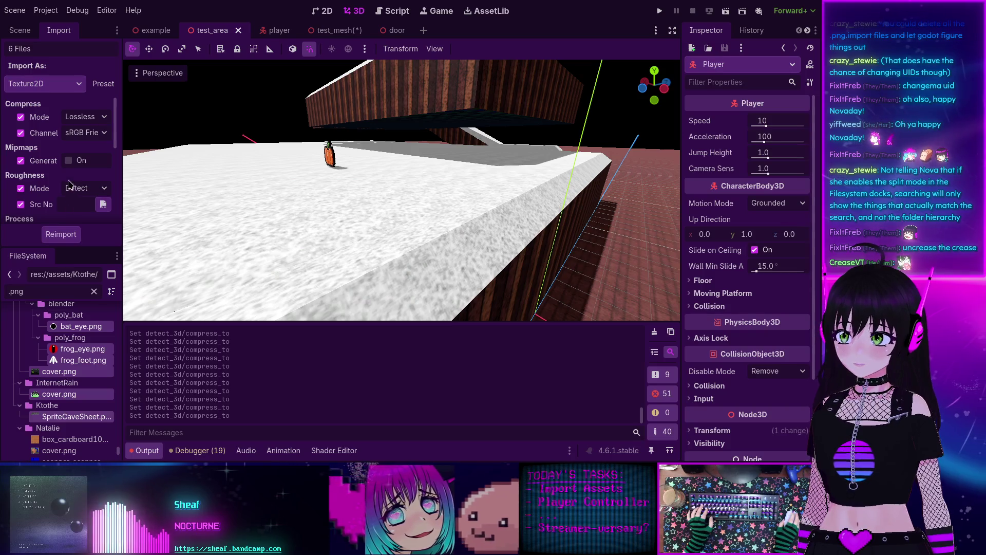
scroll(70, 205, "down", 5)
left_click(78, 218)
left_click(85, 231)
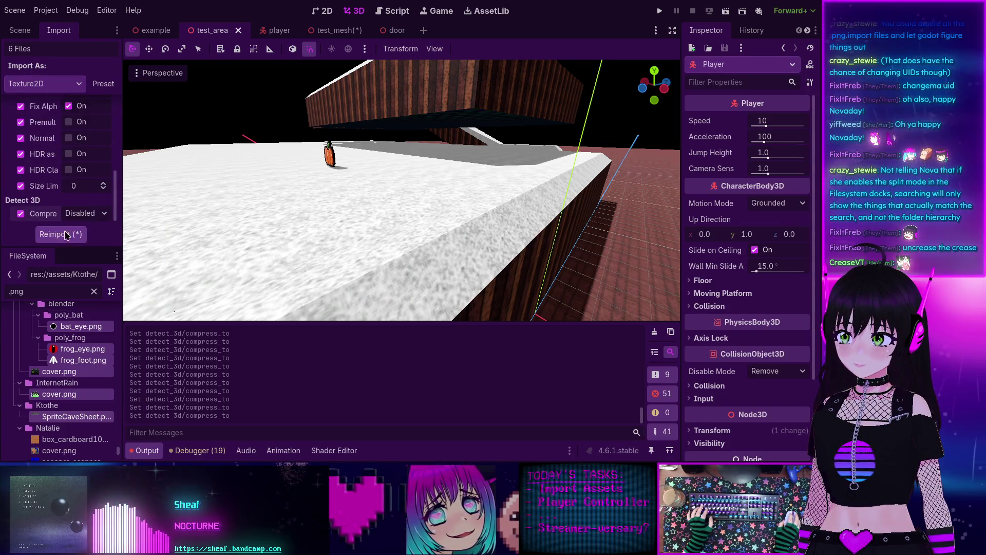
left_click(60, 234)
- Reimport the three Natalie box_cardboard and scanner textures with Detect 3D disabled
scroll(72, 370, "down", 3)
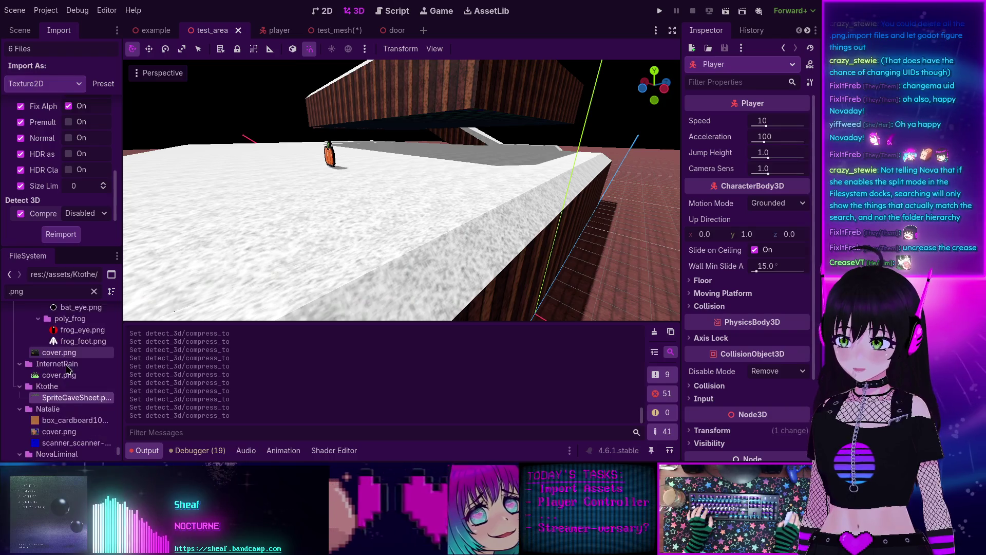
left_click(72, 383)
left_click(62, 404, "shift")
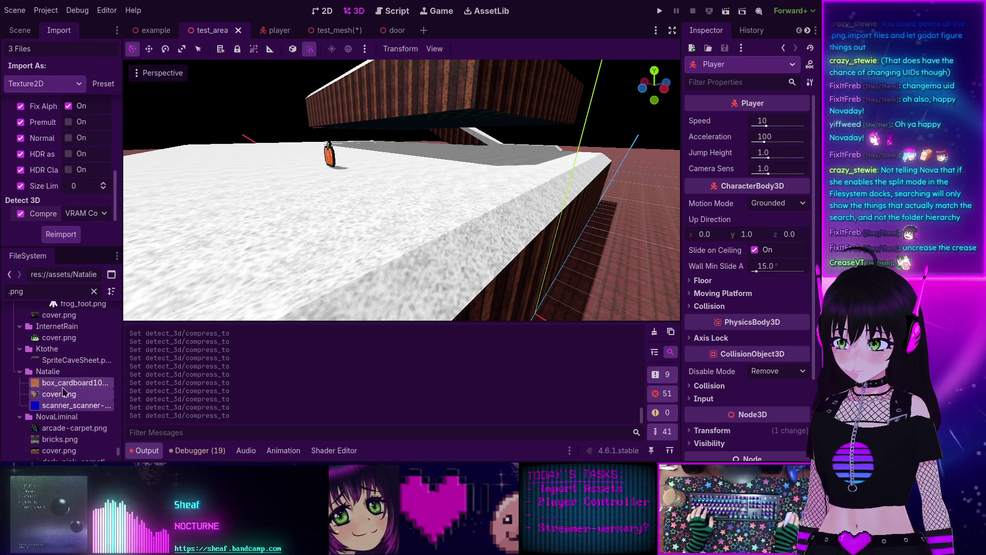
left_click(80, 215)
left_click(82, 230)
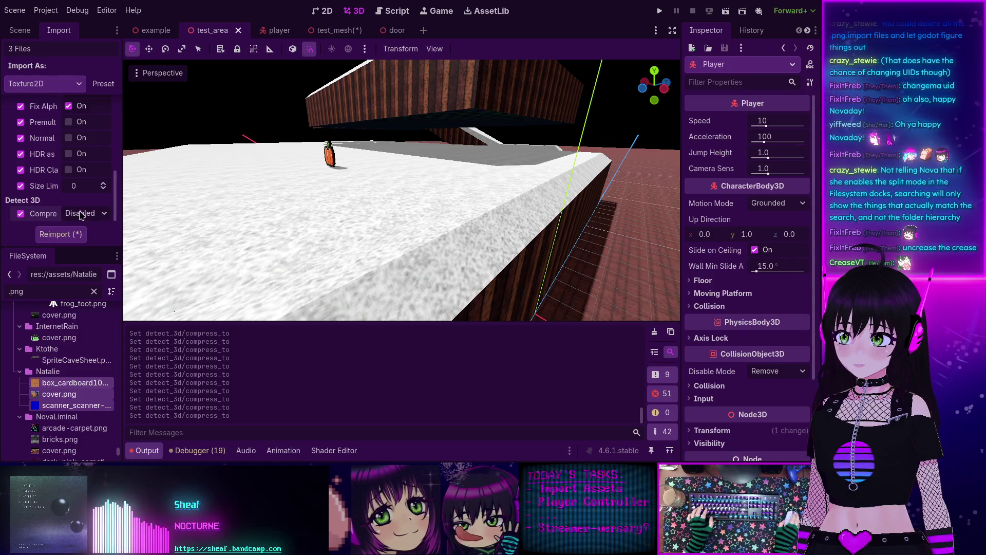
scroll(77, 224, "up", 5)
left_click(67, 234)
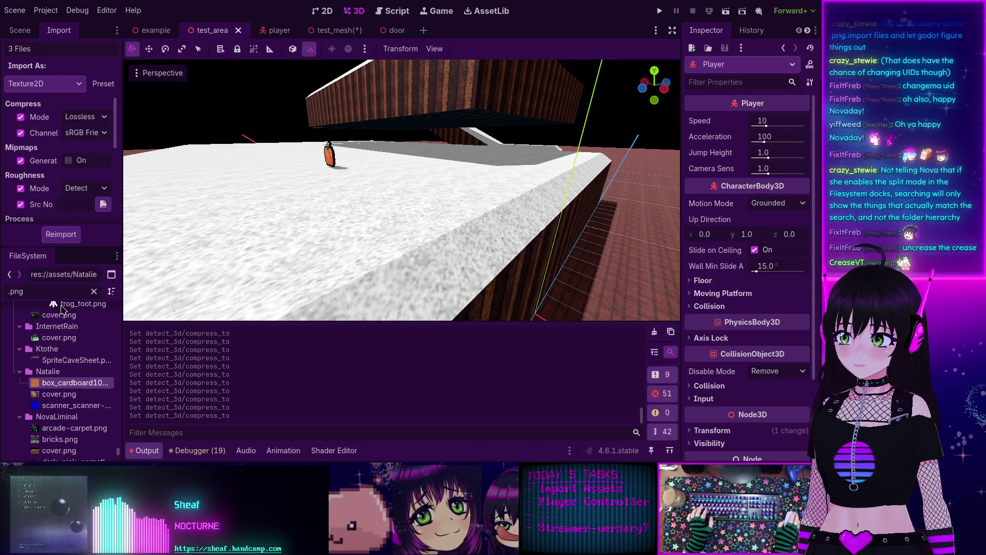
- Select arcade-carpet.png to start the NovaLiminal batch
scroll(62, 380, "down", 3)
left_click(61, 373)
scroll(60, 379, "down", 5)
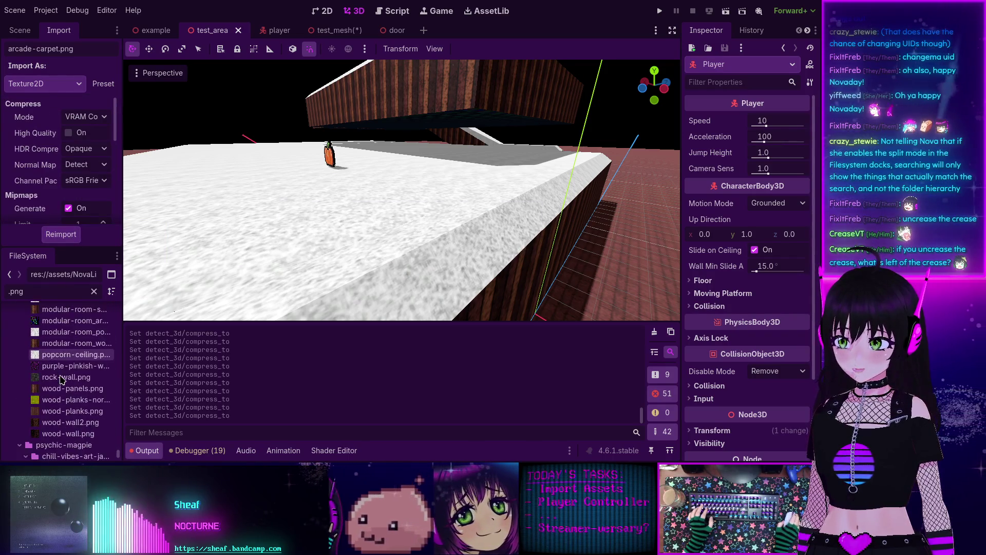
- Reimport the 18 NovaLiminal textures through wood-wall.png with Detect 3D disabled
left_click(66, 396, "shift")
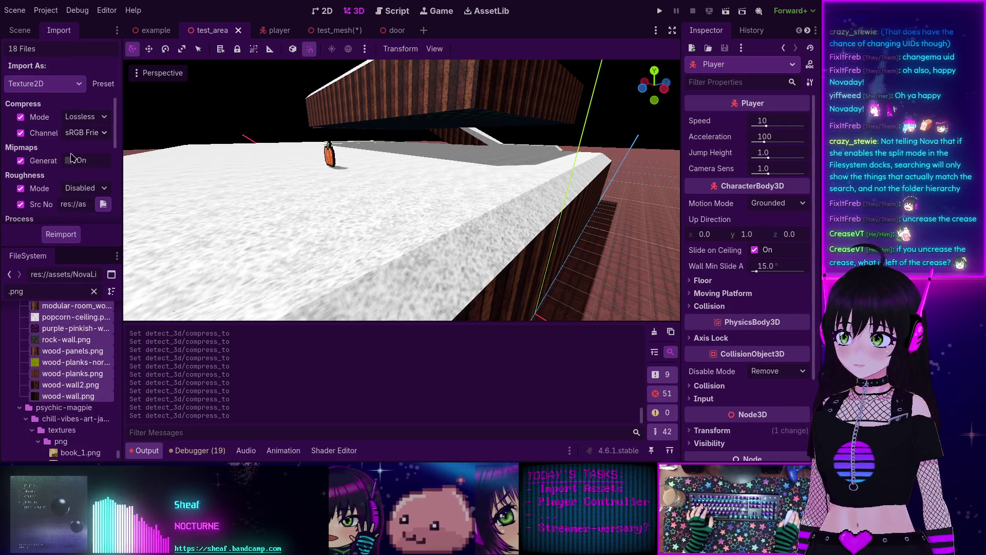
scroll(80, 206, "down", 5)
left_click(81, 213)
left_click(82, 226)
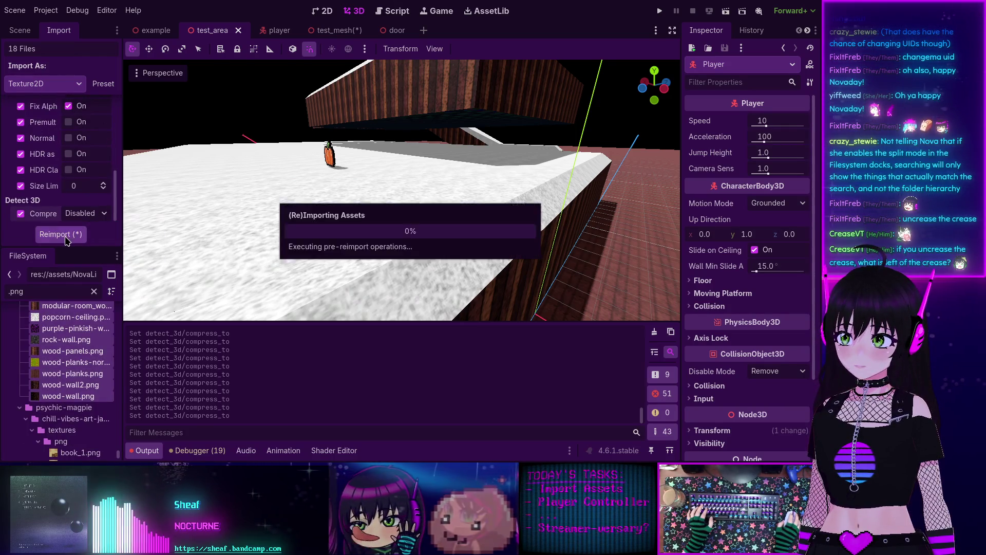
- Reimport the 16 psychic-magpie textures, book_1.png through cover.png, with Detect 3D disabled
scroll(72, 362, "down", 2)
scroll(72, 362, "down", 2)
left_click(69, 378)
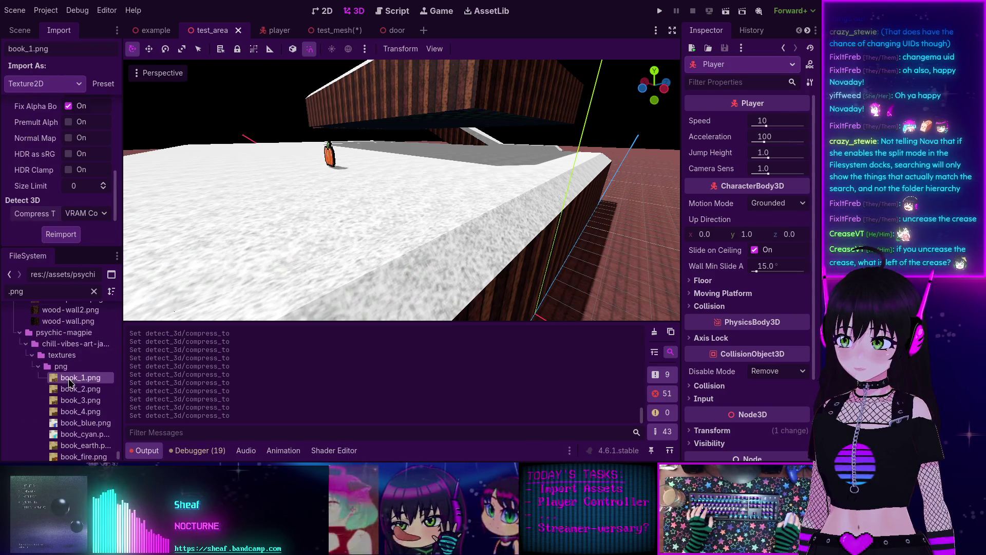
scroll(67, 401, "down", 3)
left_click(66, 406, "shift")
left_click(59, 416, "shift")
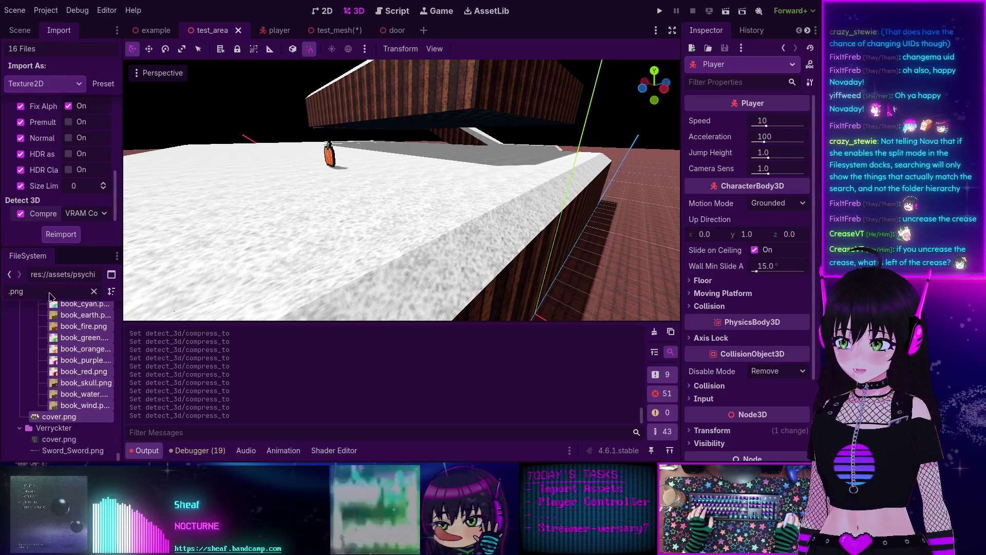
left_click(85, 213)
left_click(86, 231)
scroll(79, 233, "up", 5)
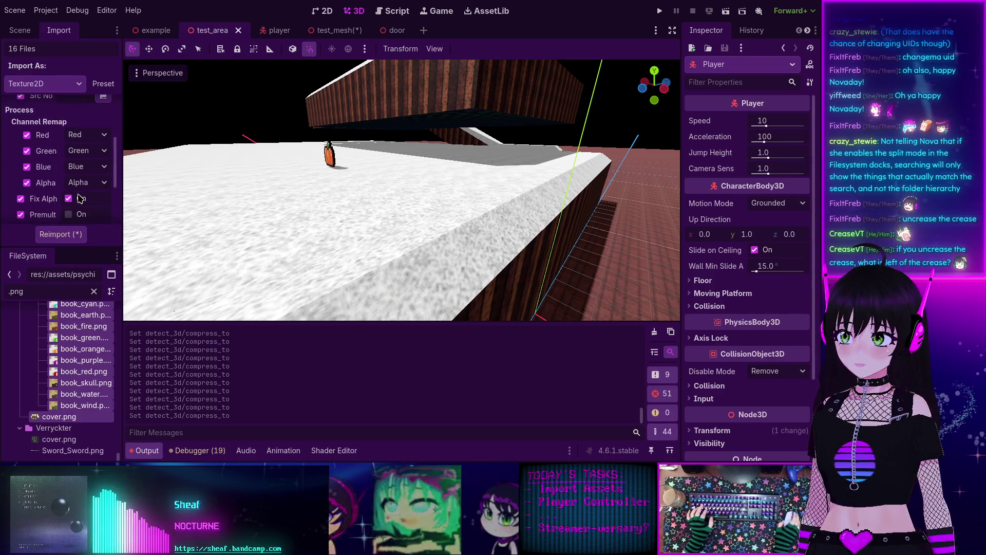
left_click(77, 235)
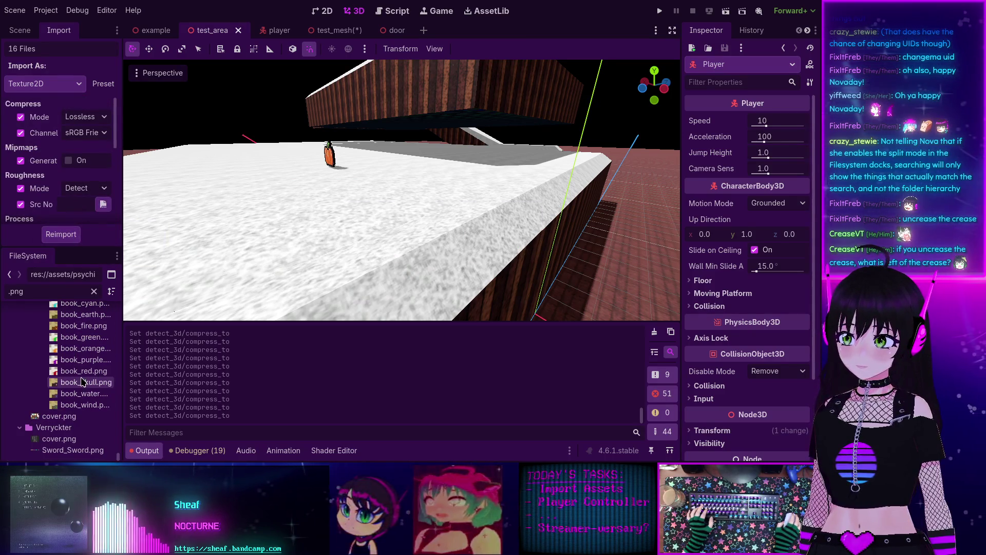
- Reimport Verryckter's cover.png and Sword_Sword.png with Lossless compression mode
left_click(70, 440)
left_click(70, 452, "shift")
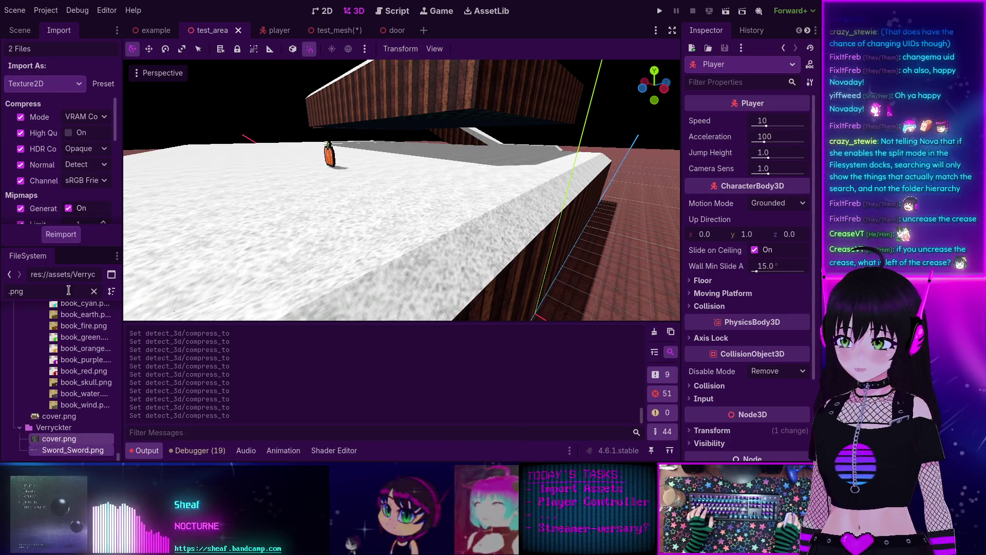
left_click(86, 118)
left_click(77, 134)
scroll(76, 132, "down", 5)
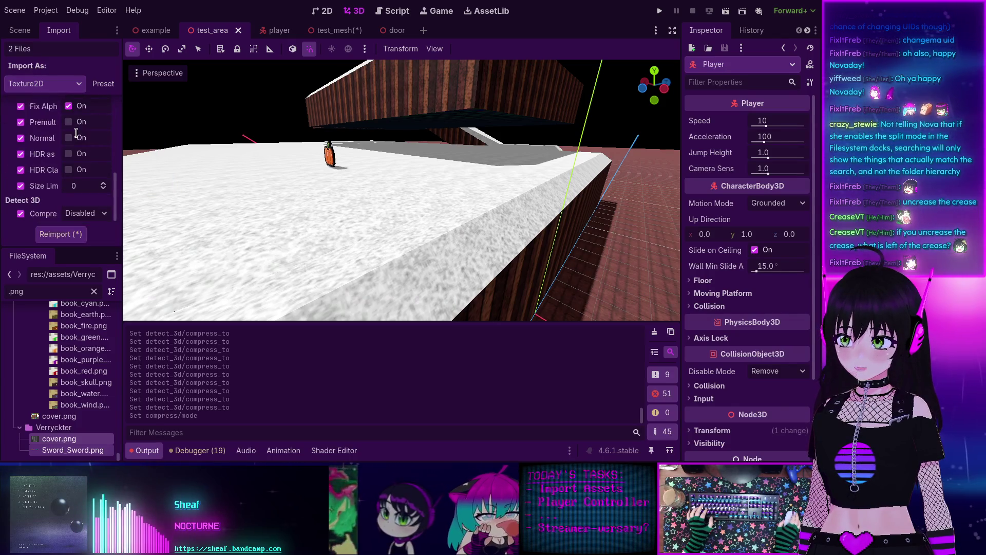
left_click(69, 239)
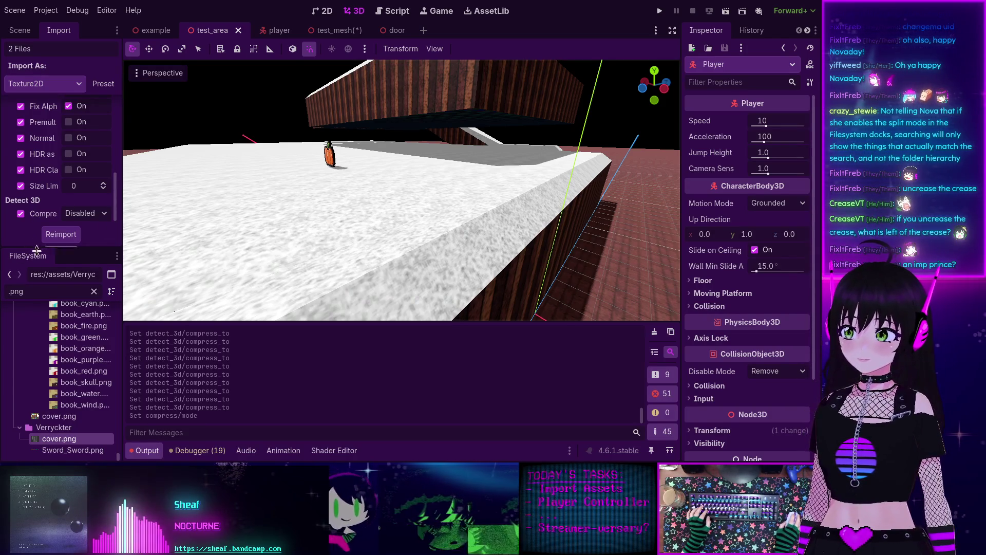
- Check book_2.png's resource type and scroll the FileSystem dock back to the top
scroll(82, 391, "up", 5)
mouse_move(92, 393)
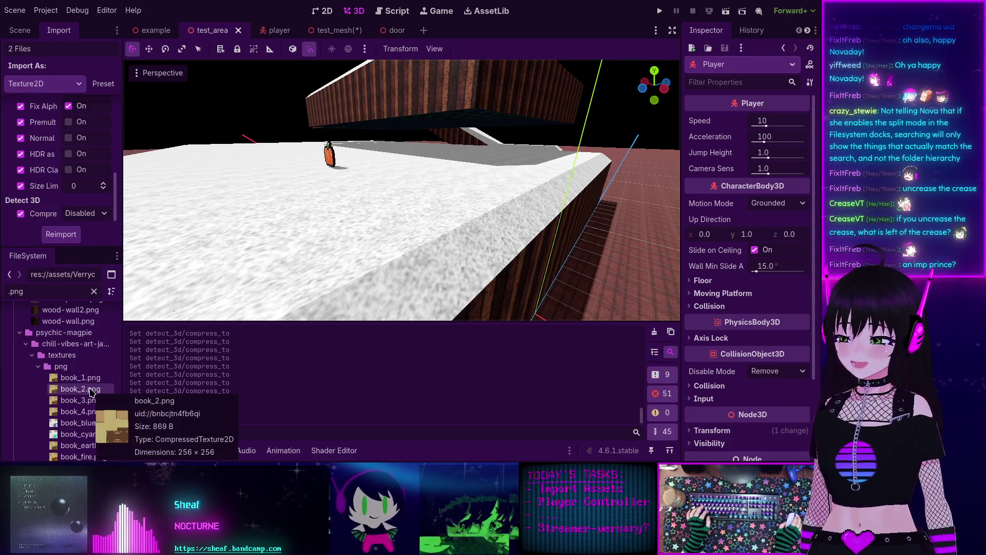
scroll(92, 392, "down", 10)
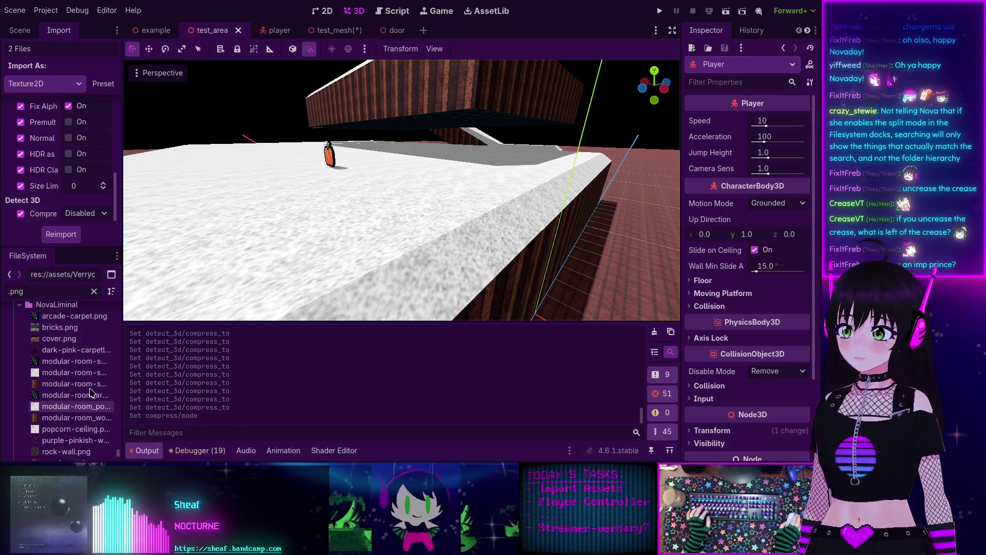
left_click_drag(119, 433, 125, 304)
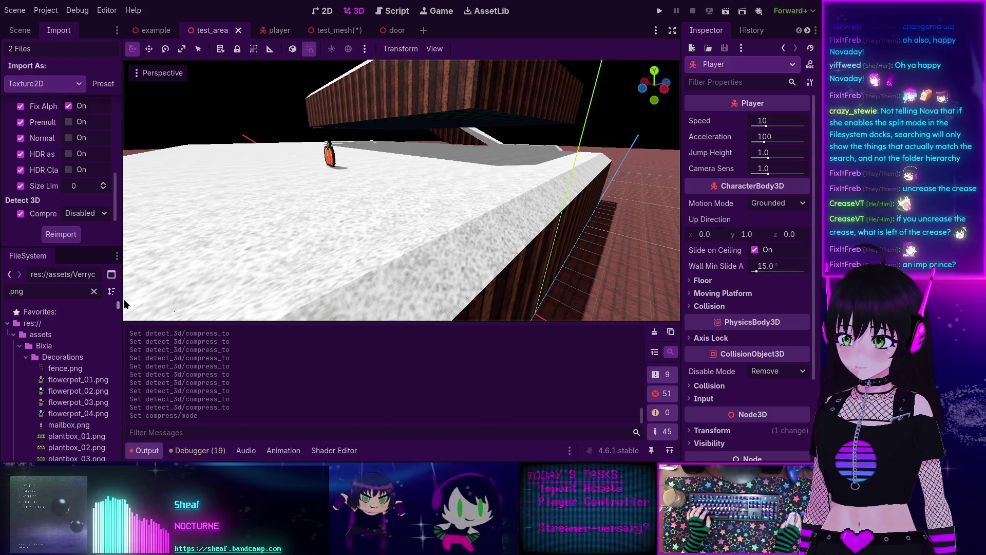
- Frame the pumpkin Player in the 3D viewport and zoom in on its crisp pixels
key("f")
scroll(379, 172, "up", 5)
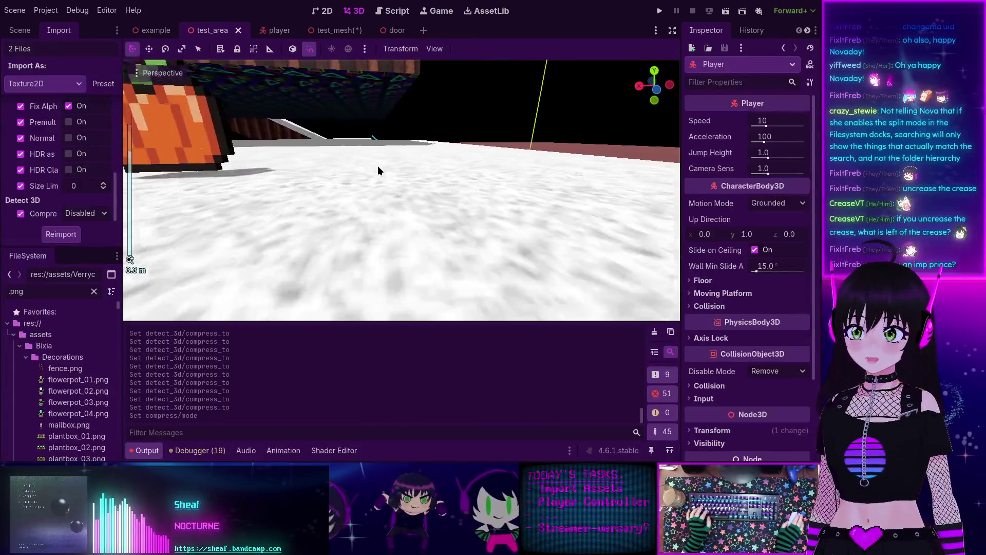
scroll(560, 178, "down", 3)
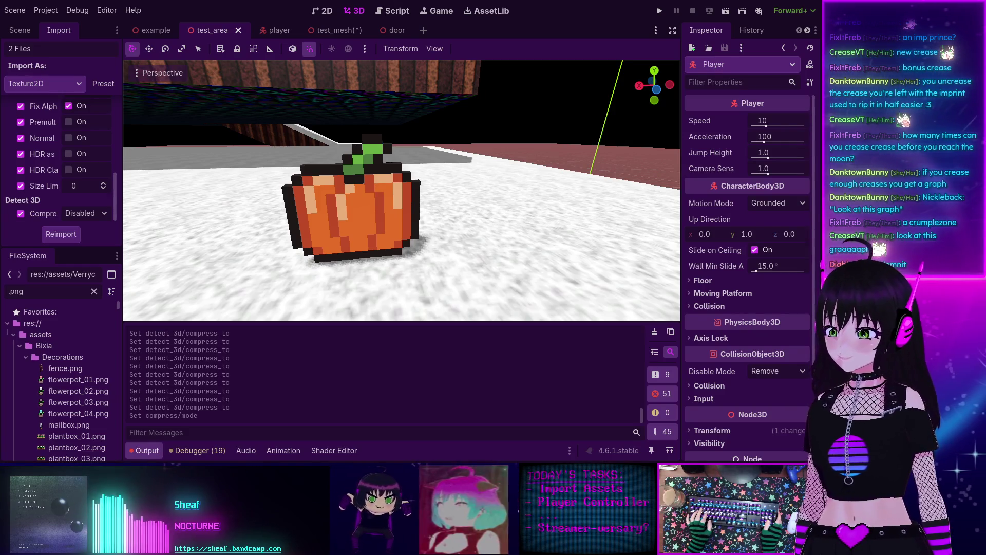
left_click_drag(257, 175, 361, 173)
scroll(235, 182, "down", 3)
mouse_move(235, 182)
left_mouse_down()
mouse_move(366, 192)
mouse_move(347, 184)
left_mouse_up()
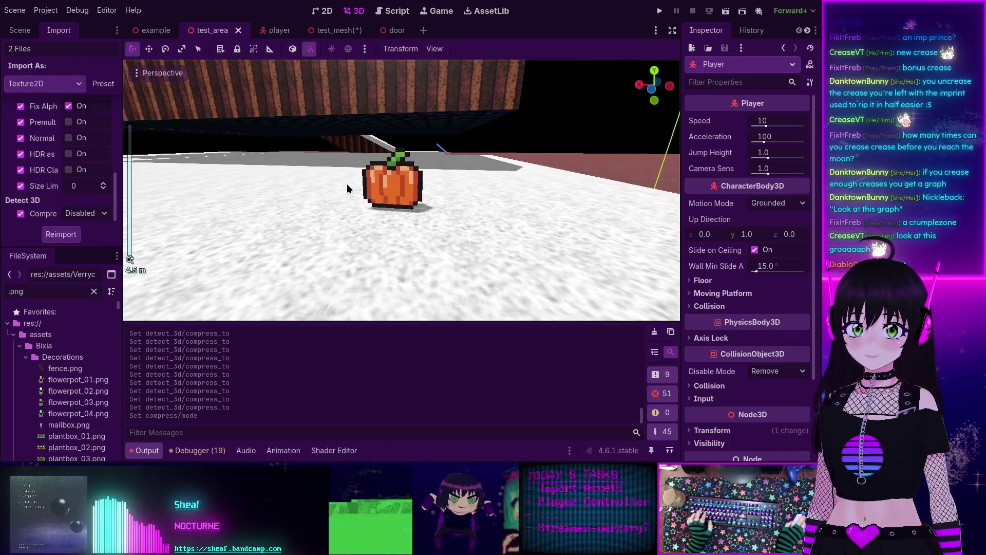
scroll(343, 185, "up", 3)
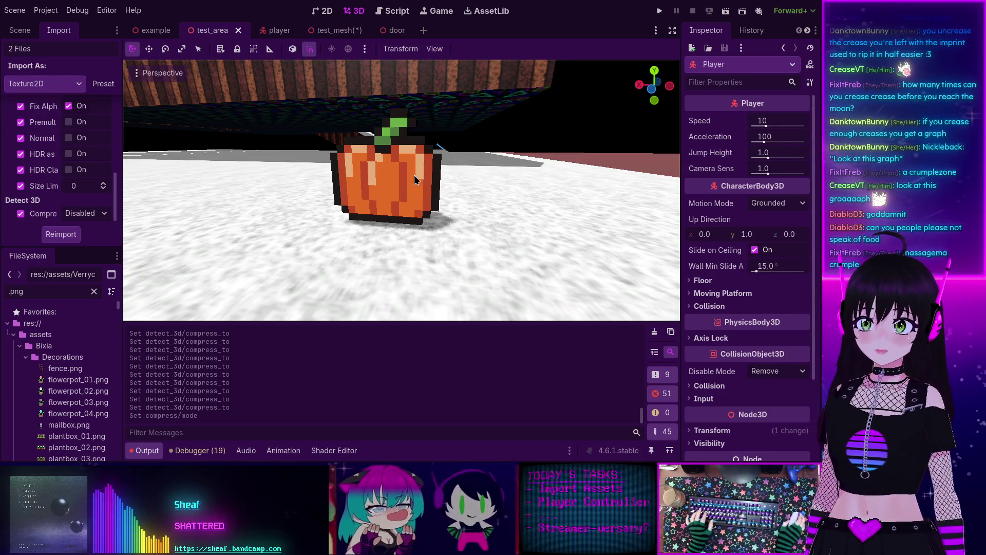
scroll(416, 175, "up", 5)
scroll(417, 173, "down", 5)
scroll(415, 169, "up", 2)
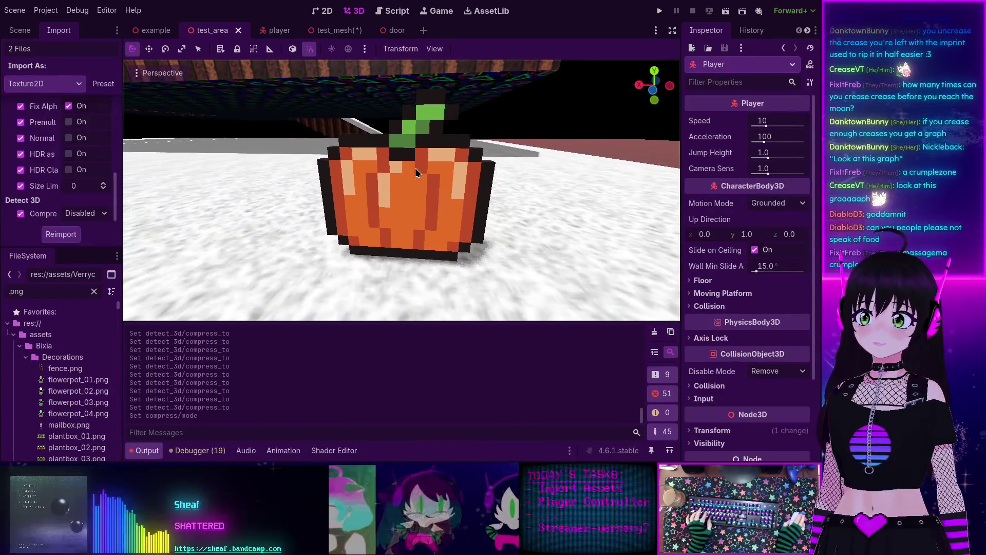
- Select the pumpkin MeshInstance3D to show its pumpkin texture and 16.0 pixel size, then orbit around it
left_click(415, 171)
scroll(396, 170, "down", 5)
scroll(403, 175, "up", 5)
mouse_move(403, 175)
left_mouse_down()
mouse_move(162, 159)
mouse_move(436, 170)
left_mouse_up()
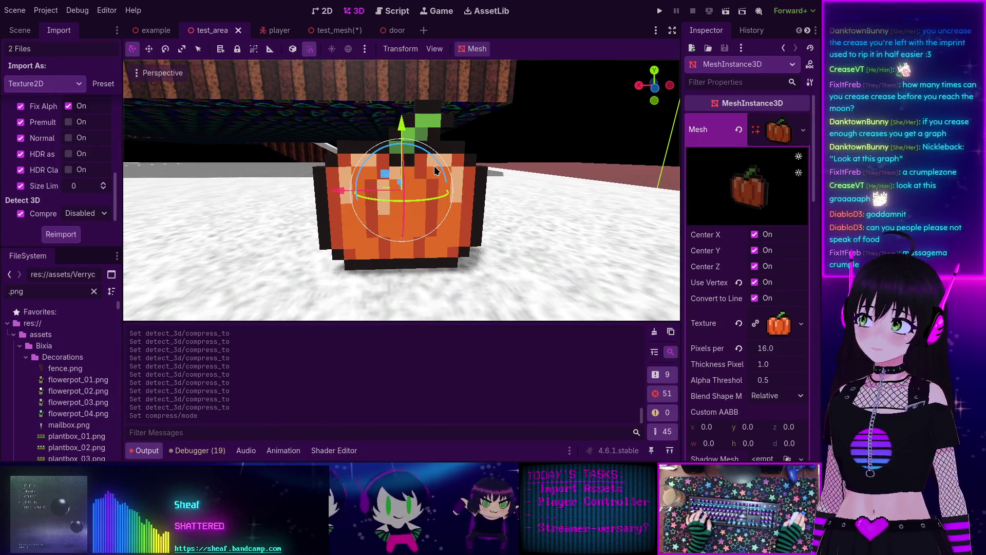